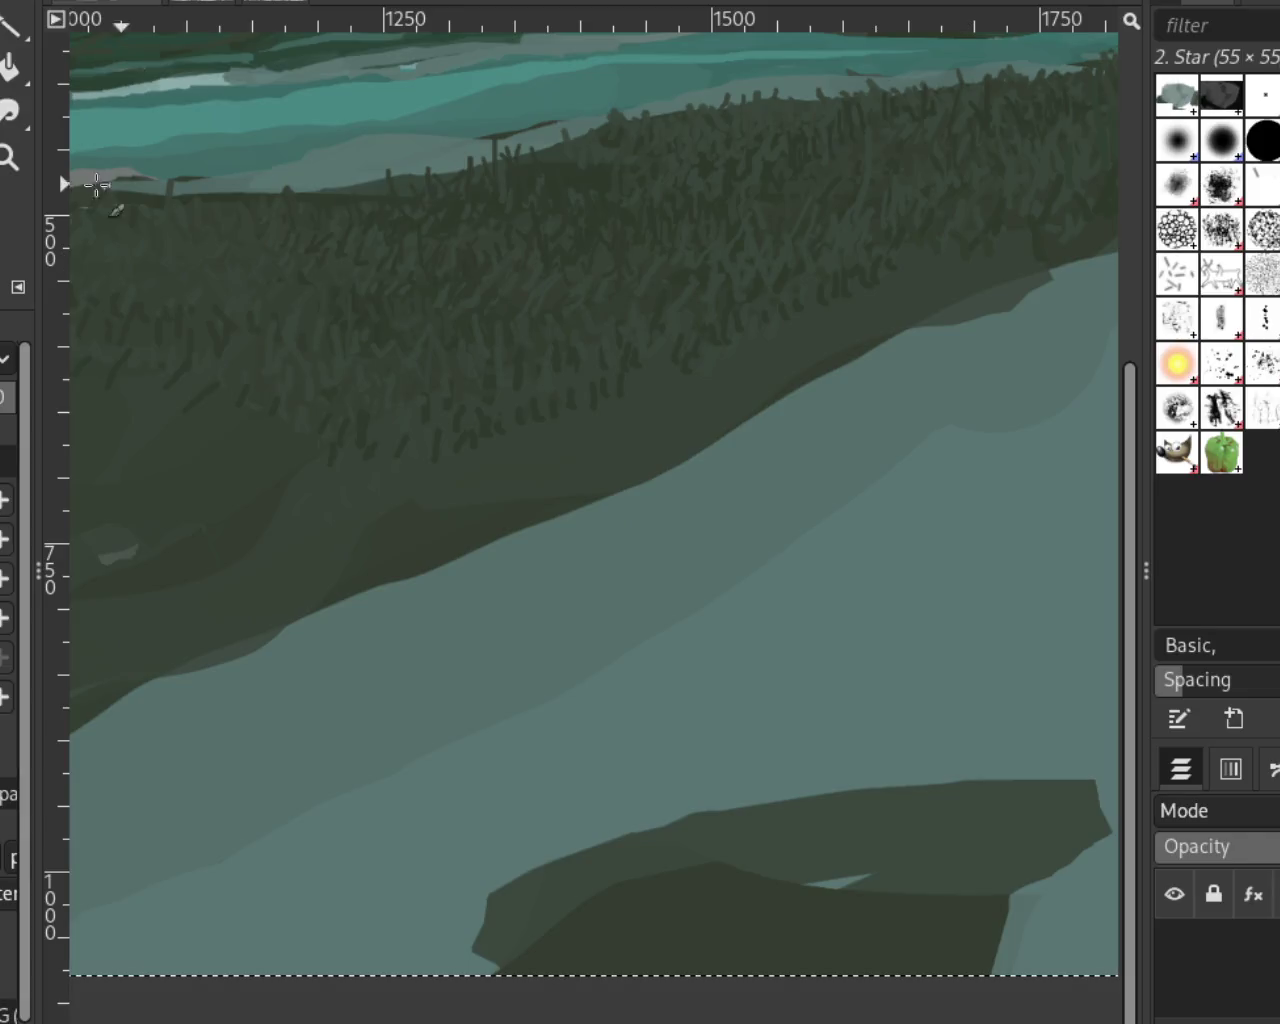
Zoom in around the grassy hillside and scroll to inspect it
{"action": "key", "text": "z"}
{"action": "left_click", "coordinate": [737, 520], "text": "ctrl"}
{"action": "left_click", "coordinate": [491, 537], "text": "ctrl"}
{"action": "left_click", "coordinate": [494, 587]}
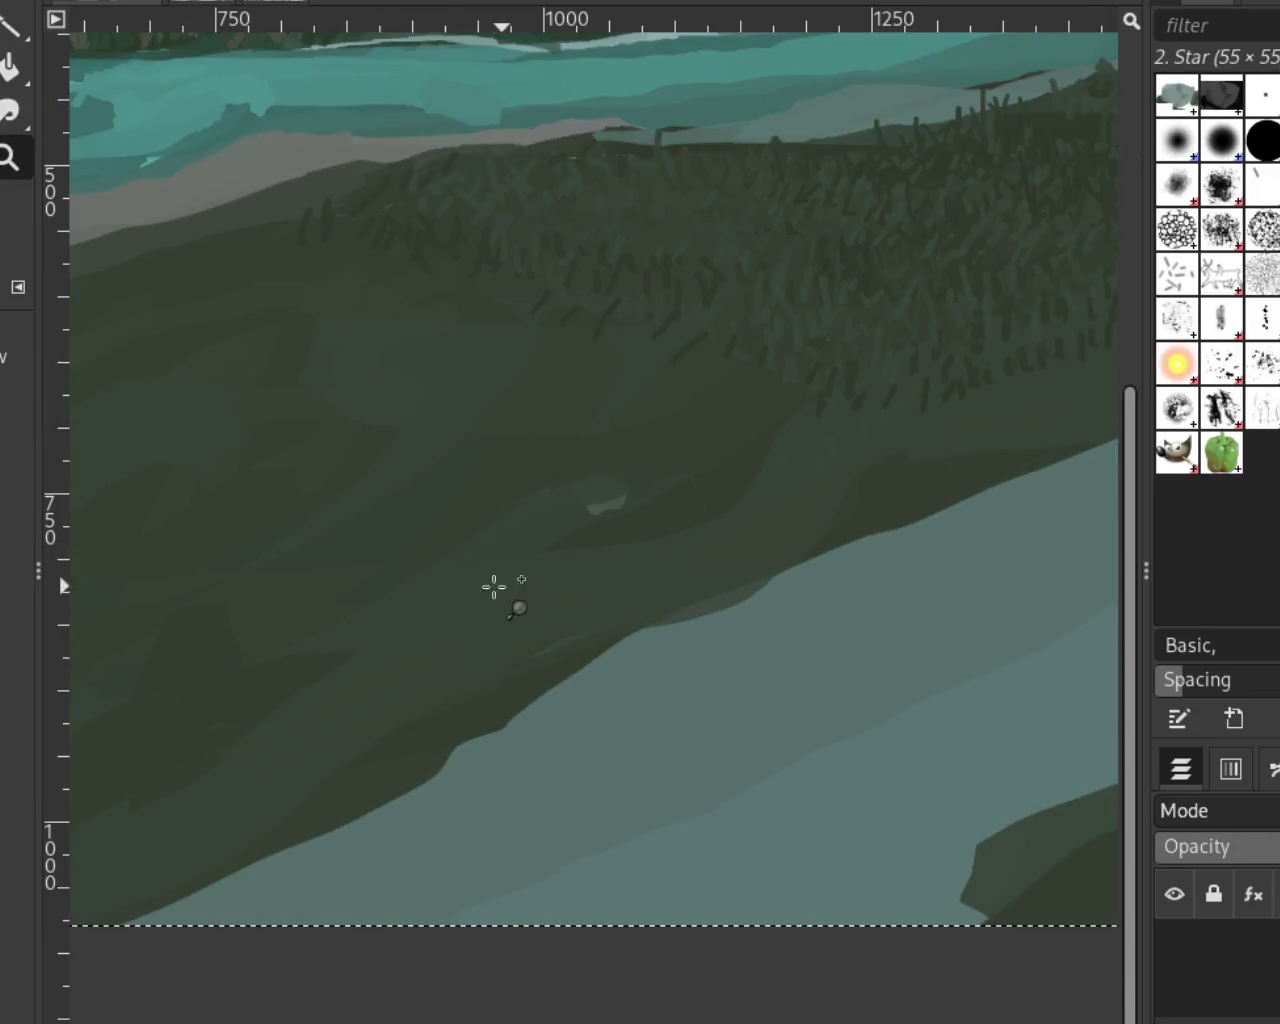
{"action": "scroll", "coordinate": [883, 551], "scroll_direction": "down", "scroll_amount": 13}
{"action": "scroll", "coordinate": [814, 520], "scroll_direction": "down", "scroll_amount": 1}
{"action": "scroll", "coordinate": [850, 542], "scroll_direction": "up", "scroll_amount": 2}
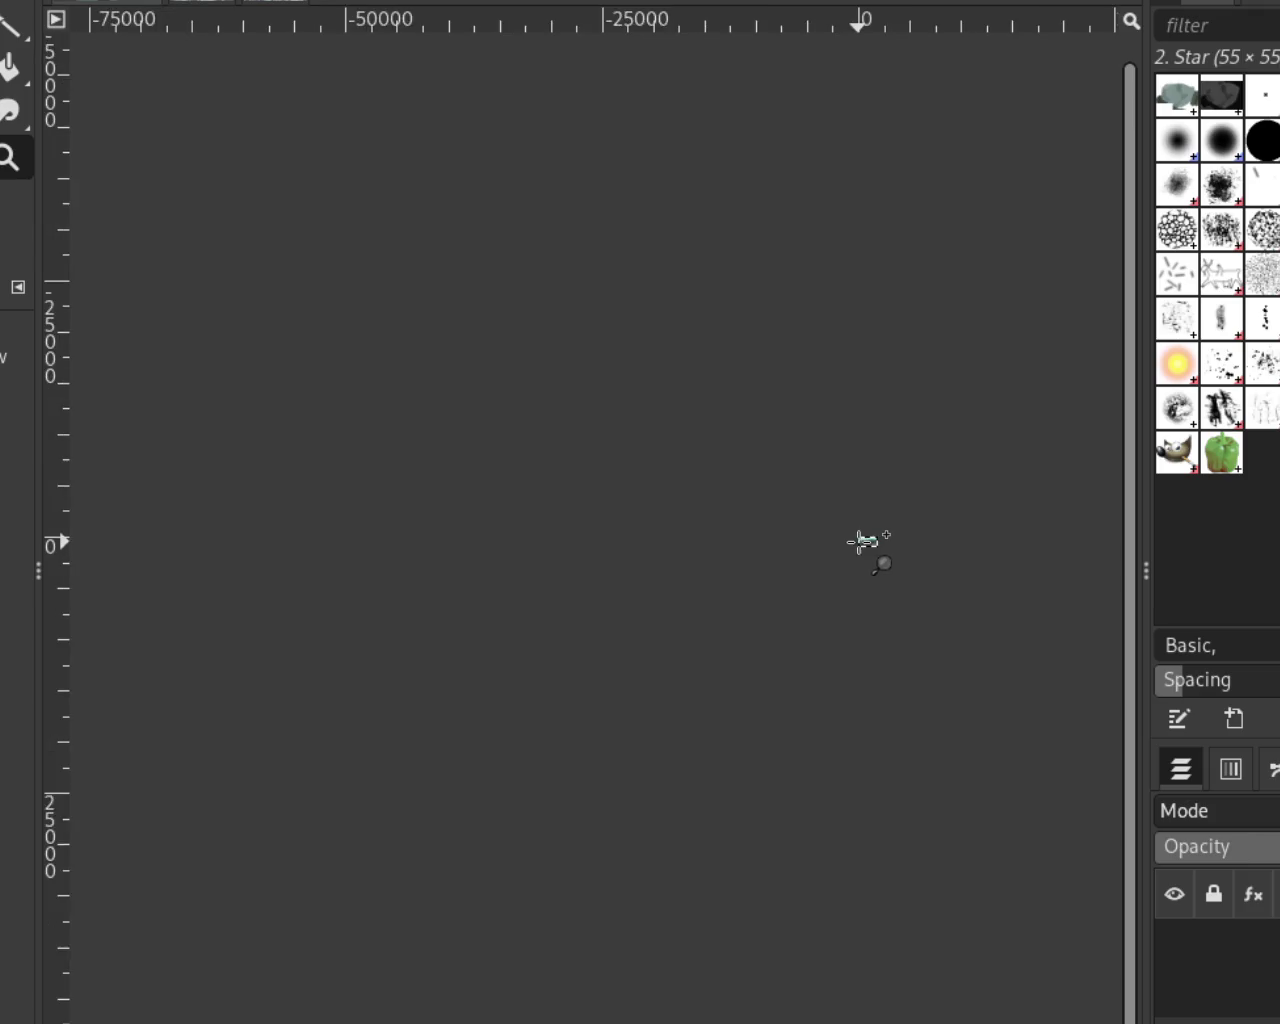
{"action": "scroll", "coordinate": [957, 566], "scroll_direction": "up", "scroll_amount": 3}
{"action": "scroll", "coordinate": [880, 531], "scroll_direction": "up", "scroll_amount": 2}
{"action": "scroll", "coordinate": [846, 526], "scroll_direction": "up", "scroll_amount": 13}
{"action": "scroll", "coordinate": [767, 521], "scroll_direction": "up", "scroll_amount": 1}
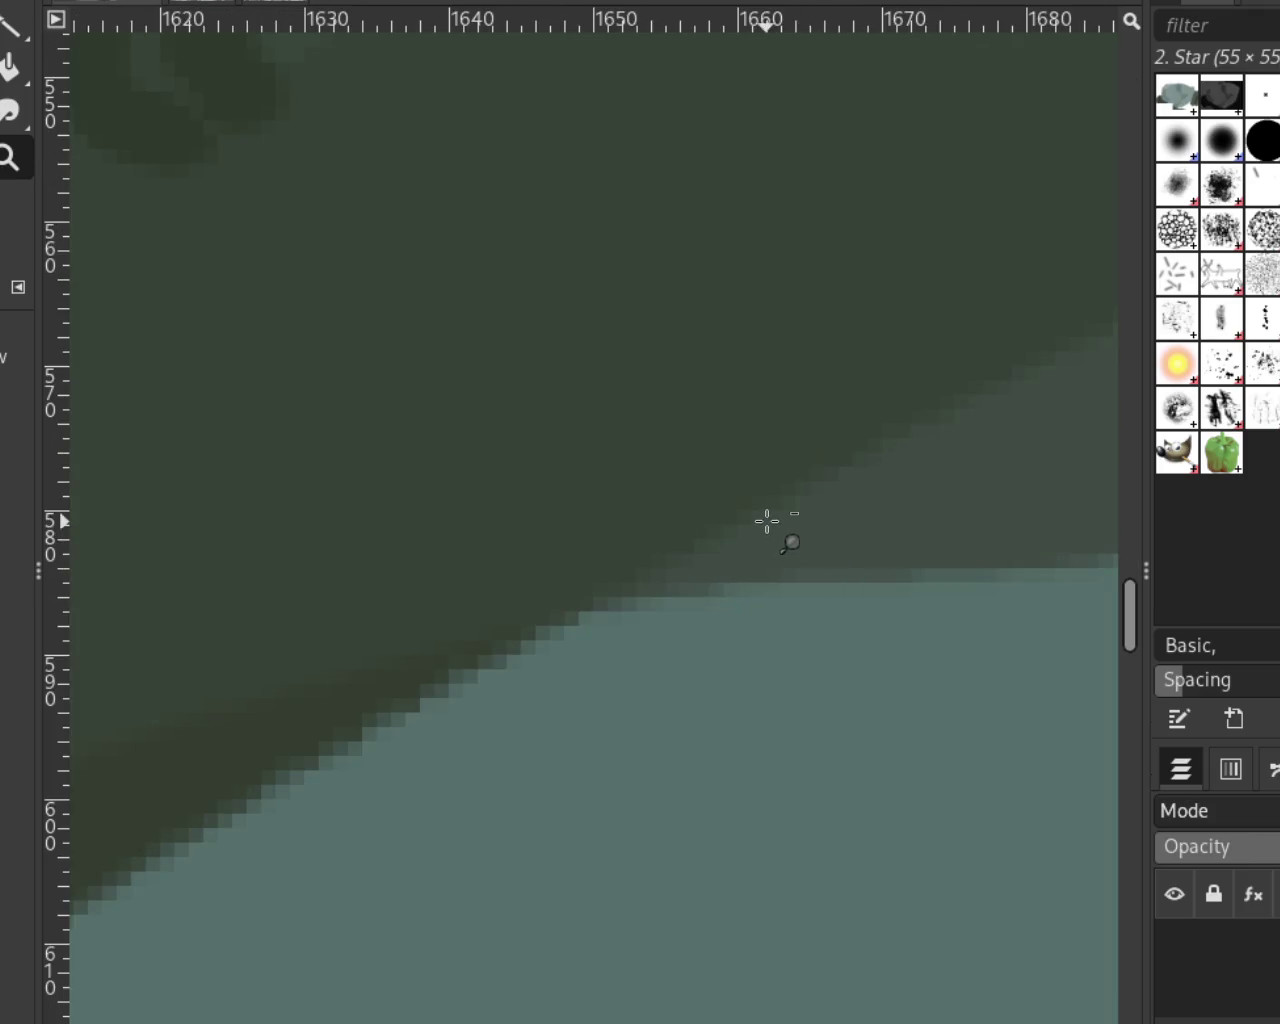
{"action": "scroll", "coordinate": [767, 521], "scroll_direction": "down", "scroll_amount": 3}
{"action": "scroll", "coordinate": [767, 521], "scroll_direction": "down", "scroll_amount": 1}
{"action": "scroll", "coordinate": [767, 521], "scroll_direction": "down", "scroll_amount": 3}
{"action": "scroll", "coordinate": [767, 521], "scroll_direction": "down", "scroll_amount": 1}
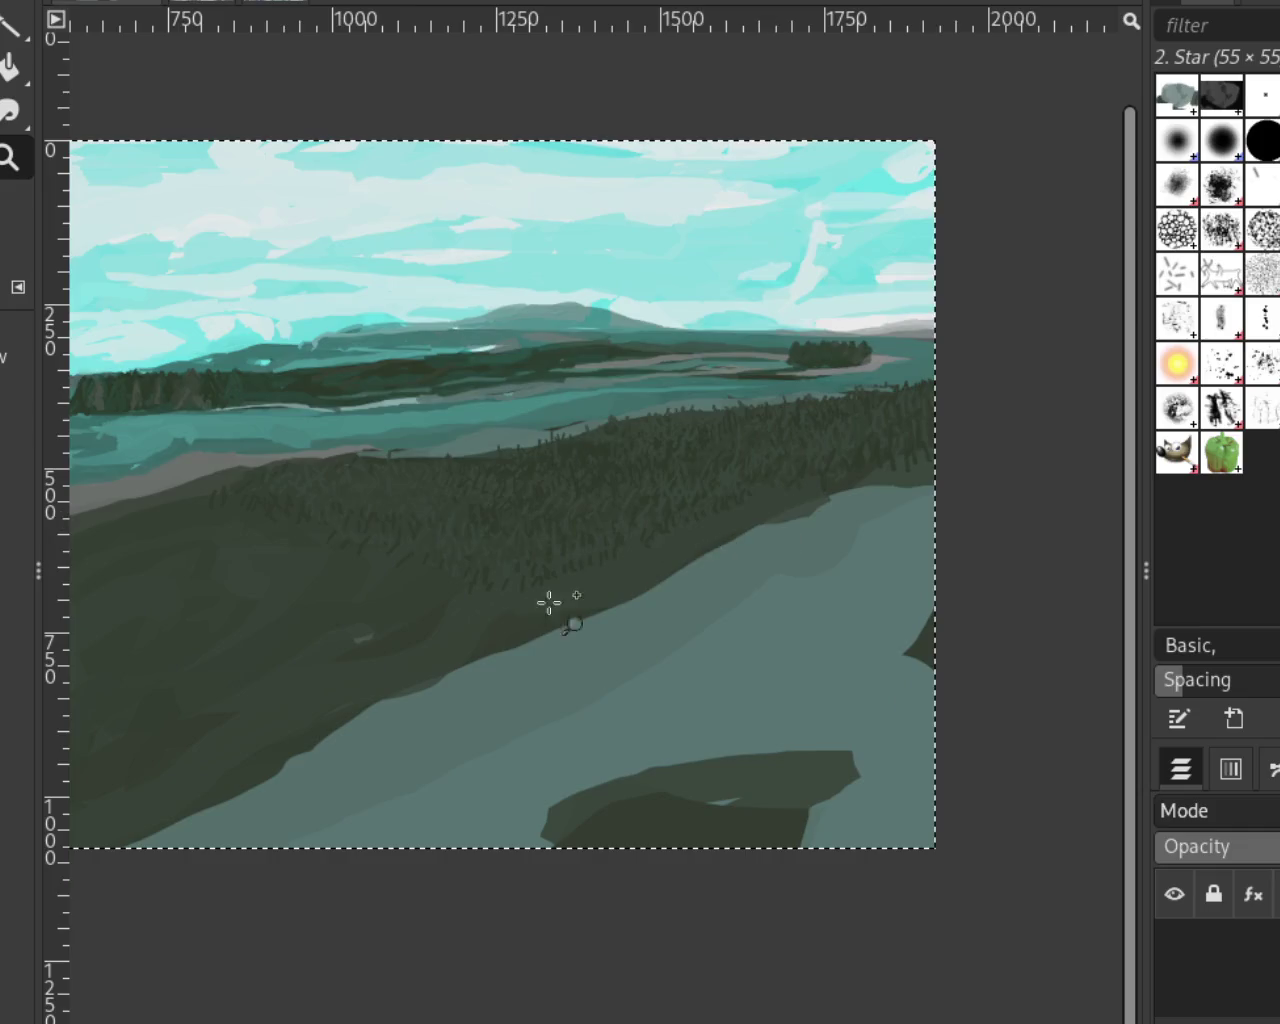
{"action": "scroll", "coordinate": [749, 443], "scroll_direction": "up", "scroll_amount": 2}
{"action": "scroll", "coordinate": [477, 514], "scroll_direction": "down", "scroll_amount": 1}
{"action": "scroll", "coordinate": [640, 490], "scroll_direction": "up", "scroll_amount": 1}
{"action": "scroll", "coordinate": [789, 457], "scroll_direction": "down", "scroll_amount": 1}
{"action": "scroll", "coordinate": [640, 474], "scroll_direction": "down", "scroll_amount": 2}
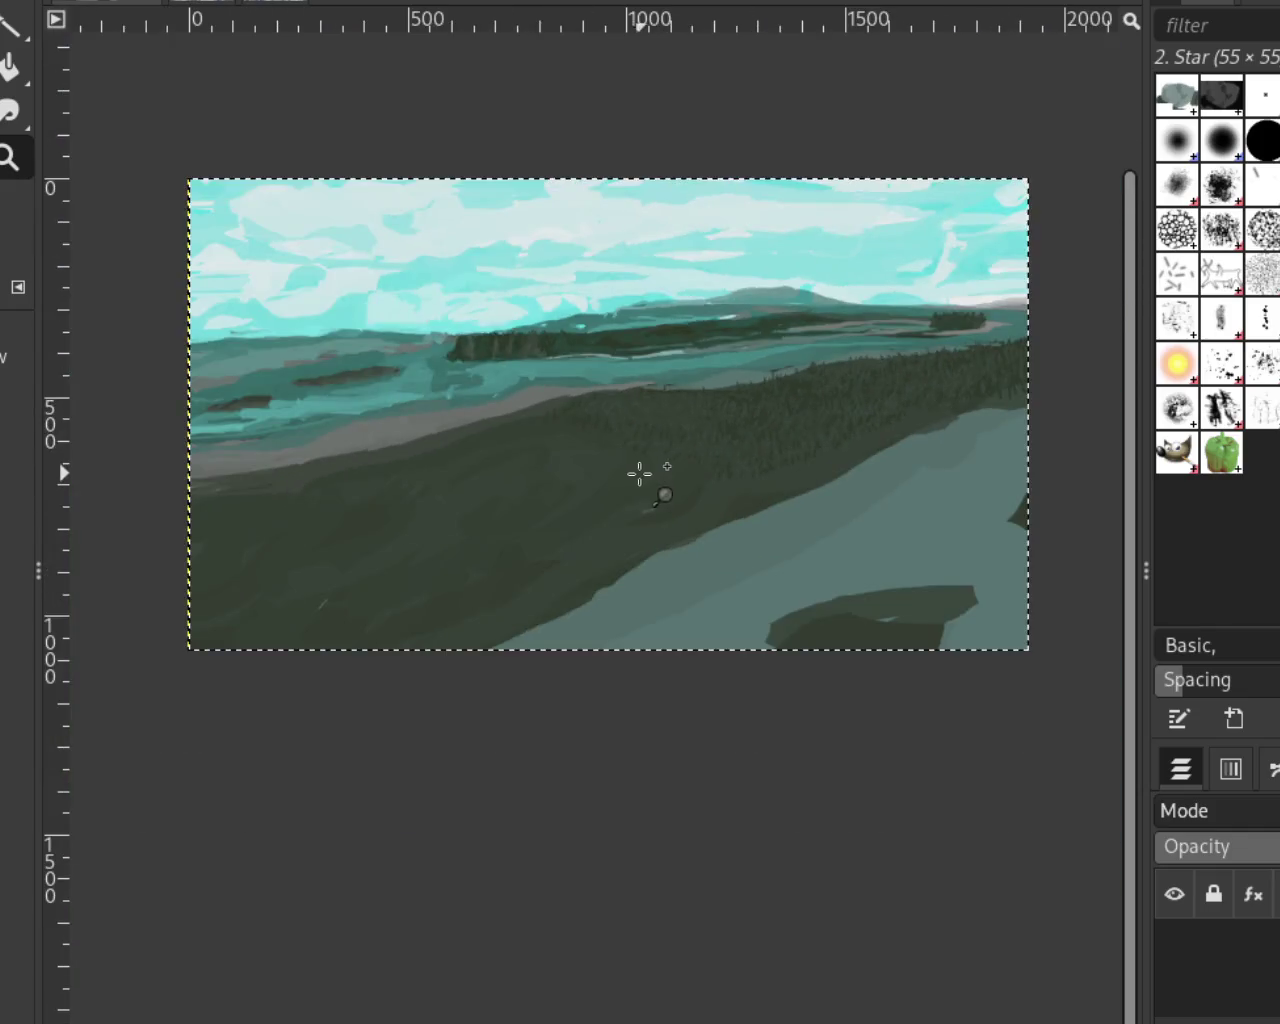
{"action": "scroll", "coordinate": [640, 474], "scroll_direction": "up", "scroll_amount": 2}
{"action": "scroll", "coordinate": [714, 500], "scroll_direction": "up", "scroll_amount": 1}
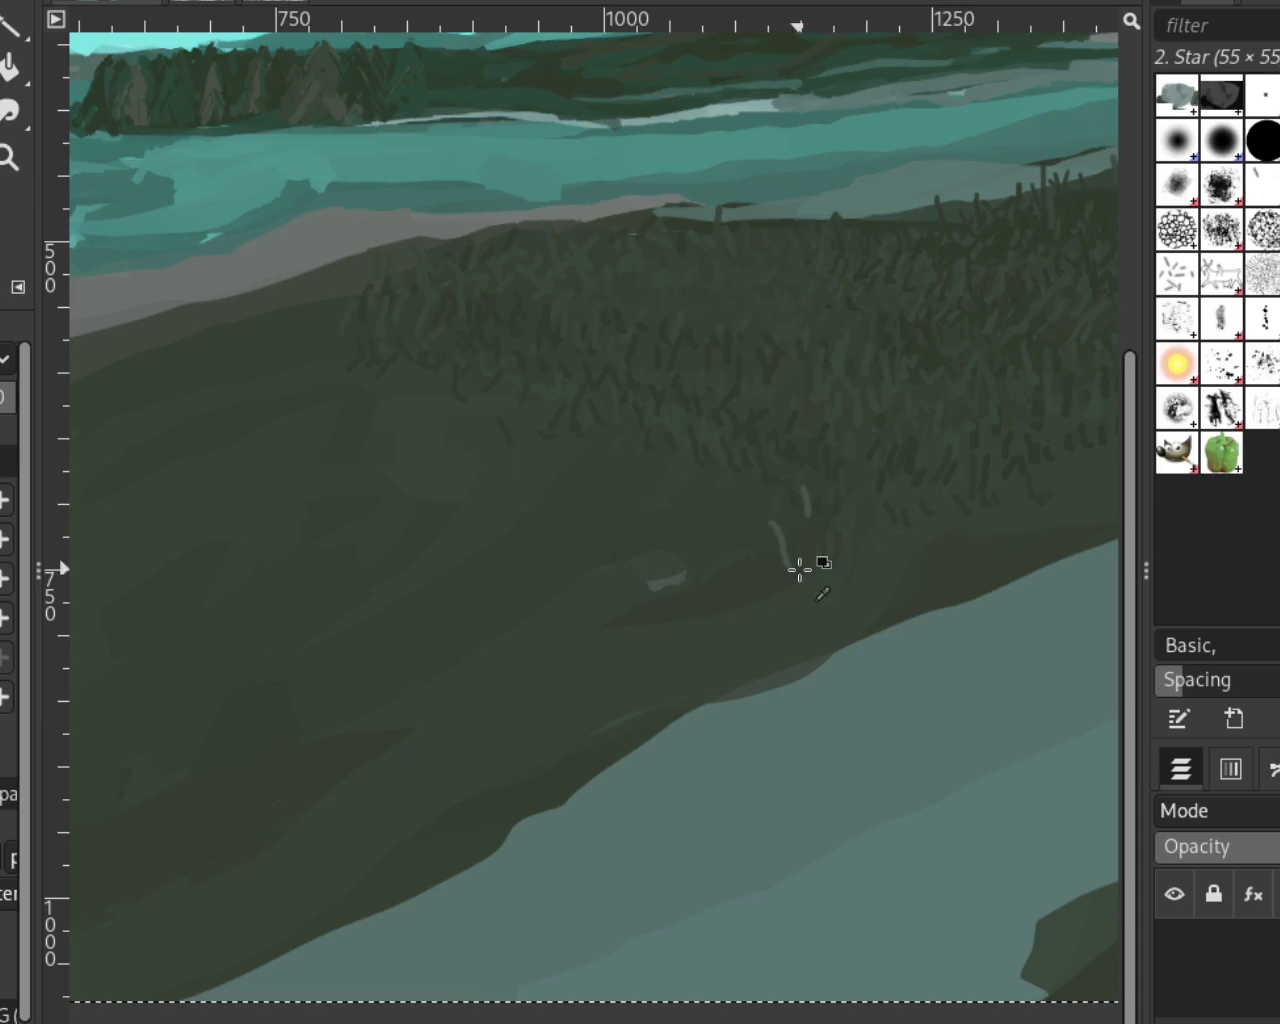
Zoom far out from the painting, then back in close on the grassy hillside
{"action": "key", "text": "z"}
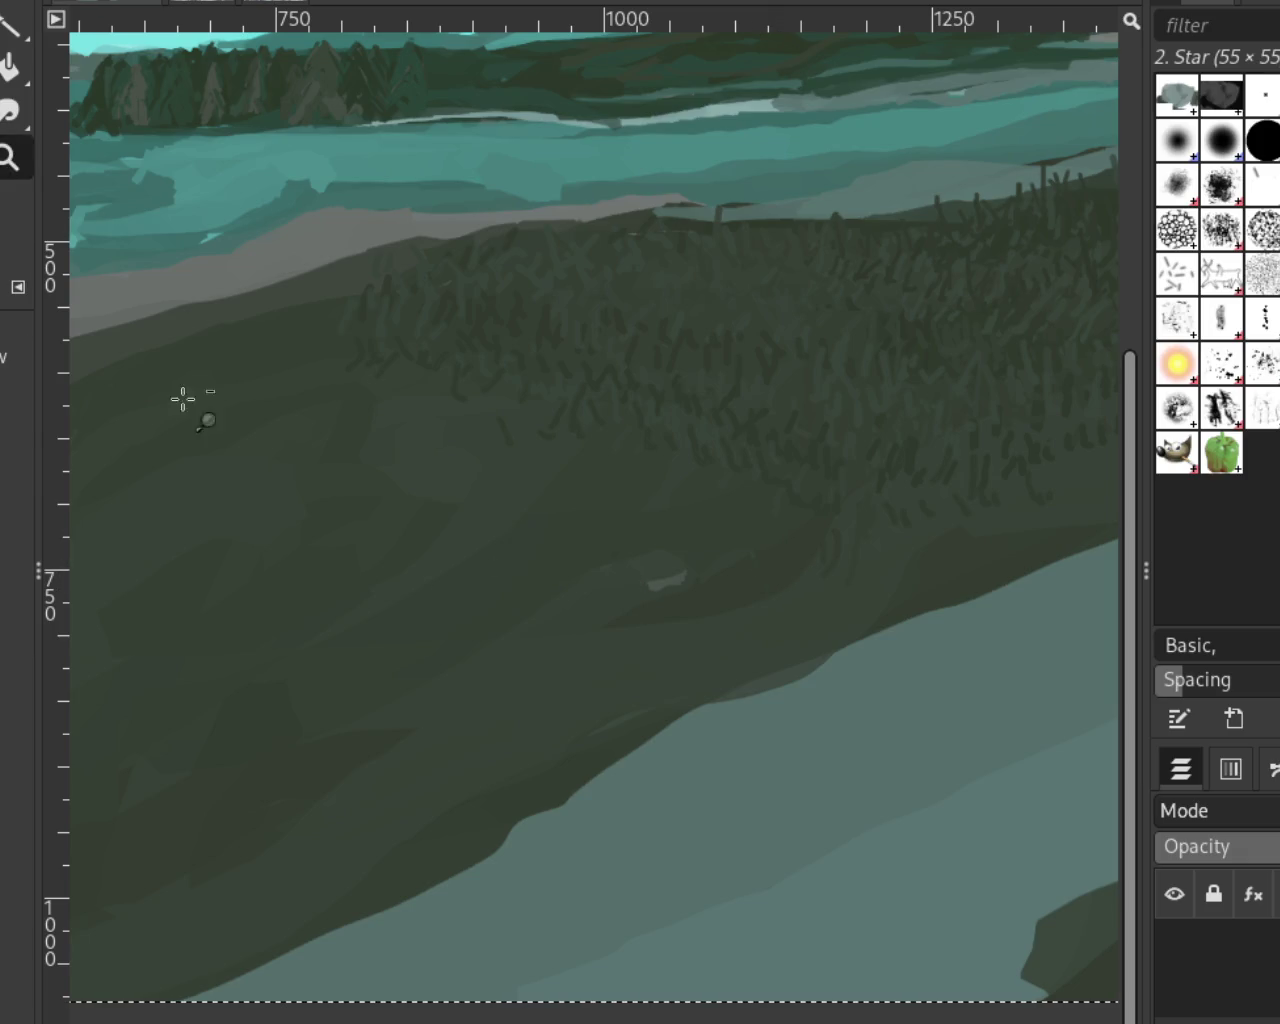
{"action": "left_click_drag", "start_coordinate": [515, 577], "coordinate": [505, 560]}
{"action": "left_click", "coordinate": [520, 560]}
{"action": "left_click", "coordinate": [495, 555]}
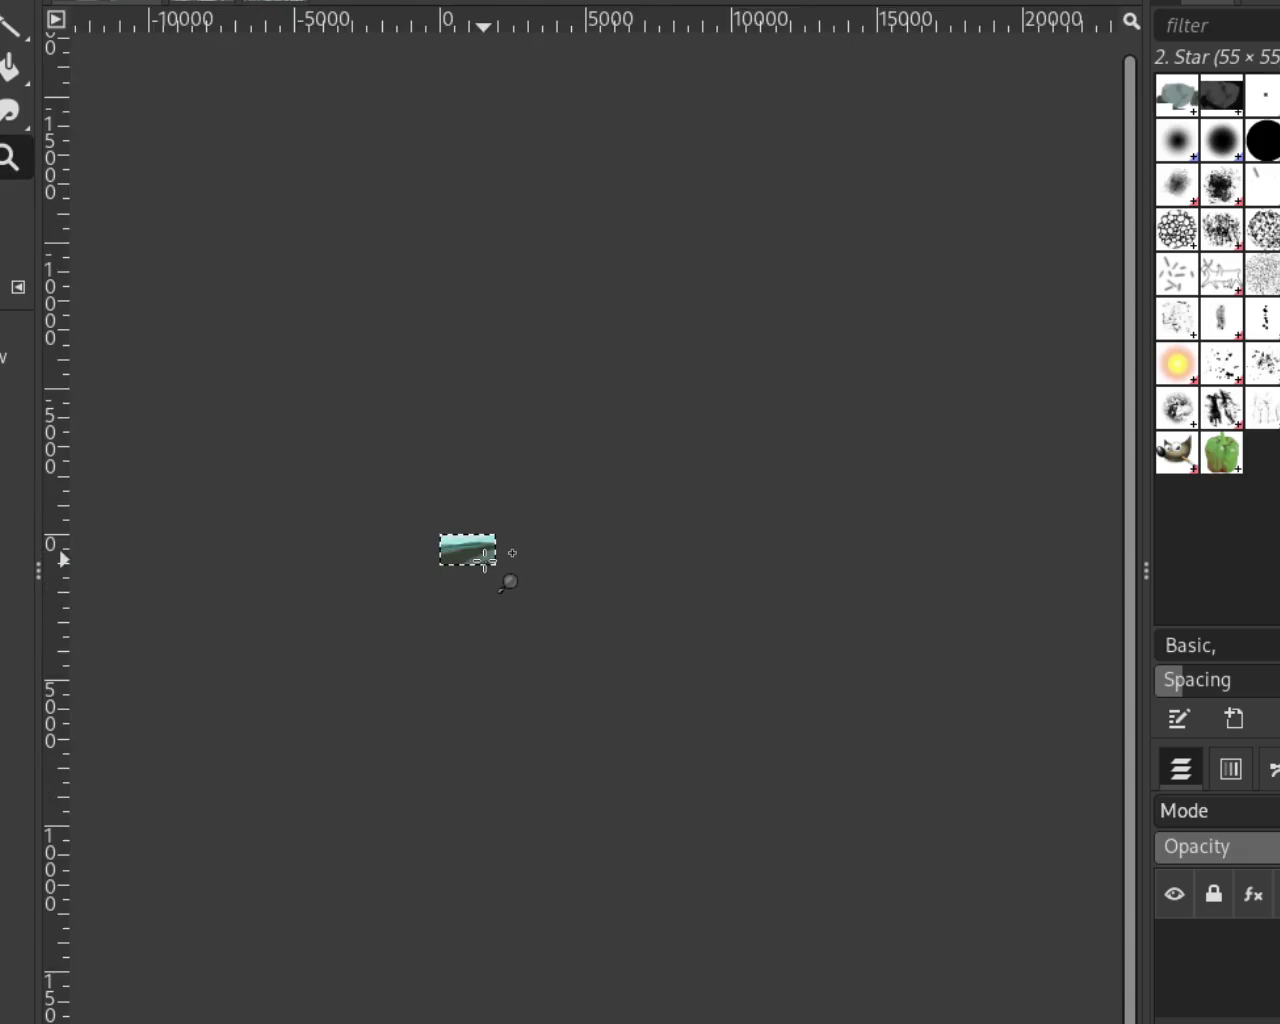
{"action": "left_click", "coordinate": [490, 560]}
{"action": "left_click", "coordinate": [485, 561]}
{"action": "left_click", "coordinate": [485, 561]}
{"action": "left_click", "coordinate": [548, 430]}
{"action": "left_click", "coordinate": [570, 480]}
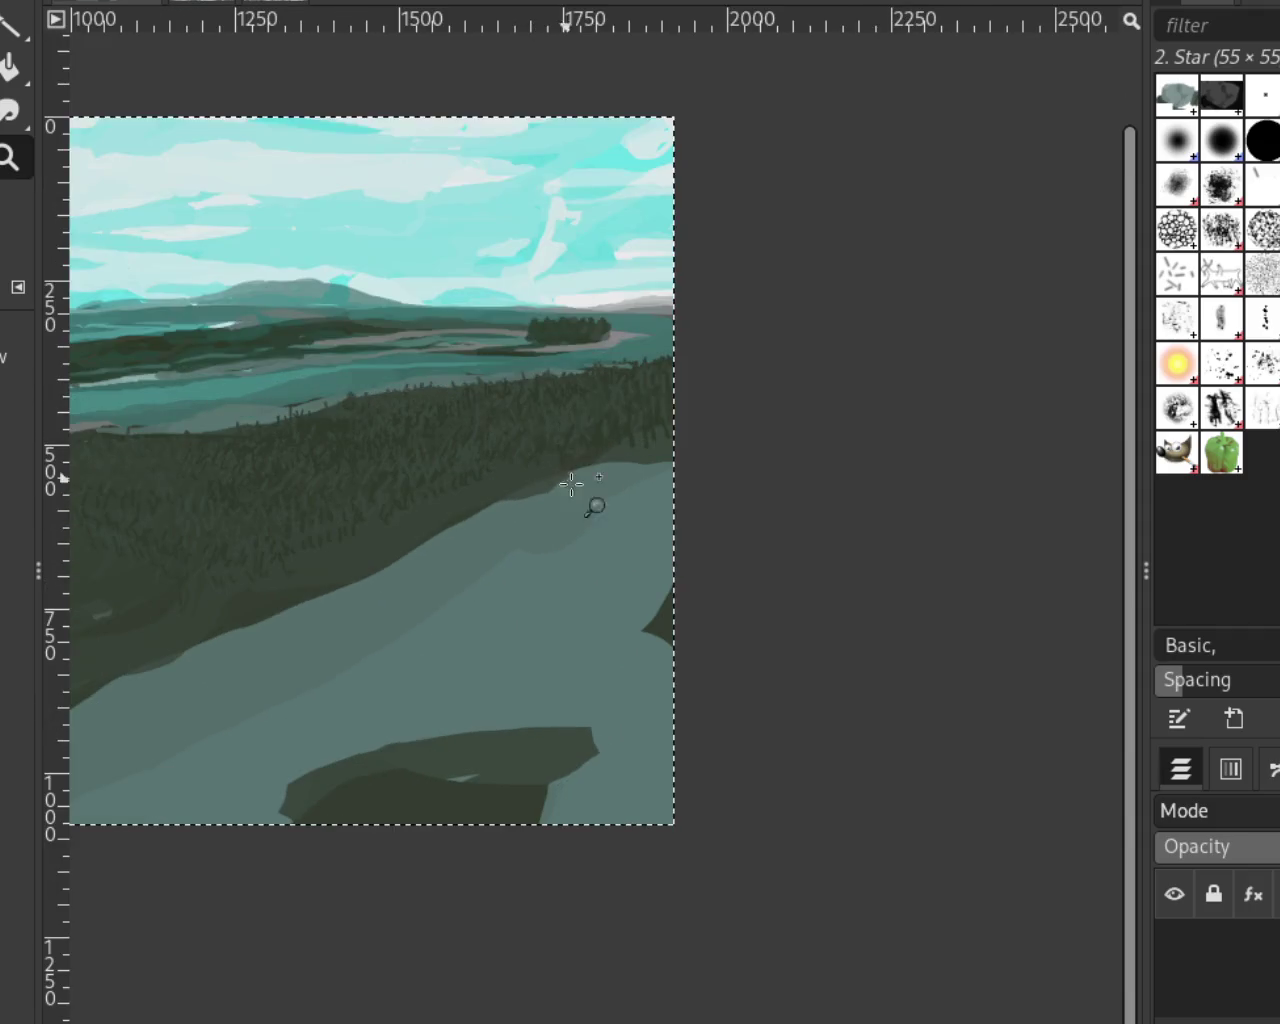
{"action": "left_click", "coordinate": [590, 460], "text": "ctrl"}
{"action": "left_click", "coordinate": [575, 450]}
{"action": "left_click", "coordinate": [606, 414]}
{"action": "left_click", "coordinate": [606, 414], "text": "ctrl"}
{"action": "left_click", "coordinate": [445, 580]}
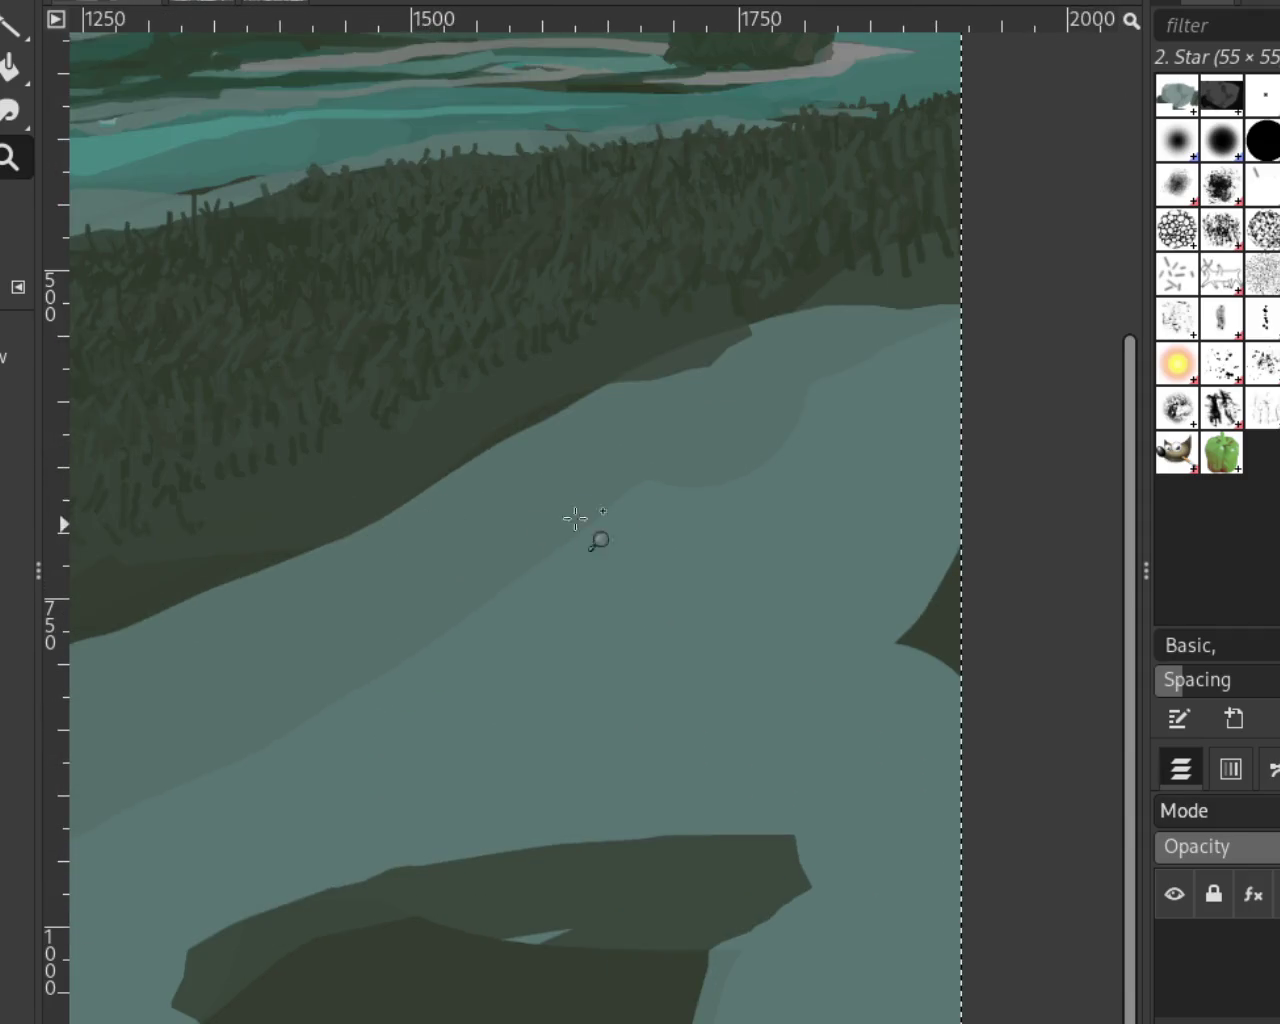
{"action": "left_click", "coordinate": [615, 480], "text": "ctrl"}
{"action": "left_click", "coordinate": [608, 478]}
Try light grass strokes along the hillside with the brush, then undo them
{"action": "key", "text": "p"}
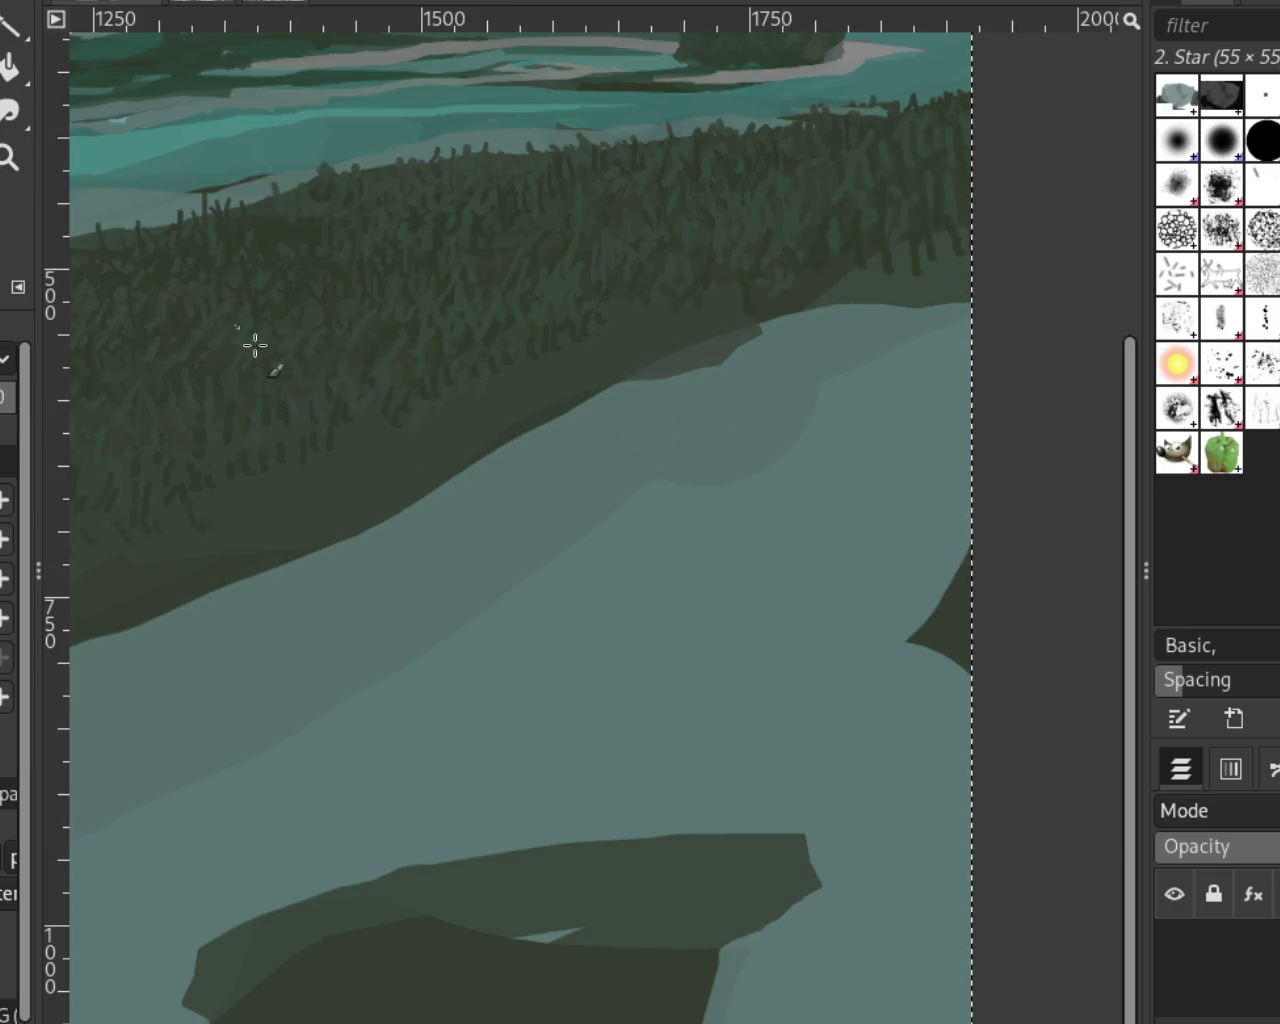
{"action": "left_click_drag", "start_coordinate": [212, 495], "coordinate": [206, 516]}
{"action": "mouse_move", "coordinate": [300, 481]}
{"action": "left_mouse_down"}
{"action": "mouse_move", "coordinate": [374, 449]}
{"action": "mouse_move", "coordinate": [391, 406]}
{"action": "mouse_move", "coordinate": [434, 424]}
{"action": "mouse_move", "coordinate": [500, 363]}
{"action": "mouse_move", "coordinate": [529, 374]}
{"action": "mouse_move", "coordinate": [580, 340]}
{"action": "left_mouse_up"}
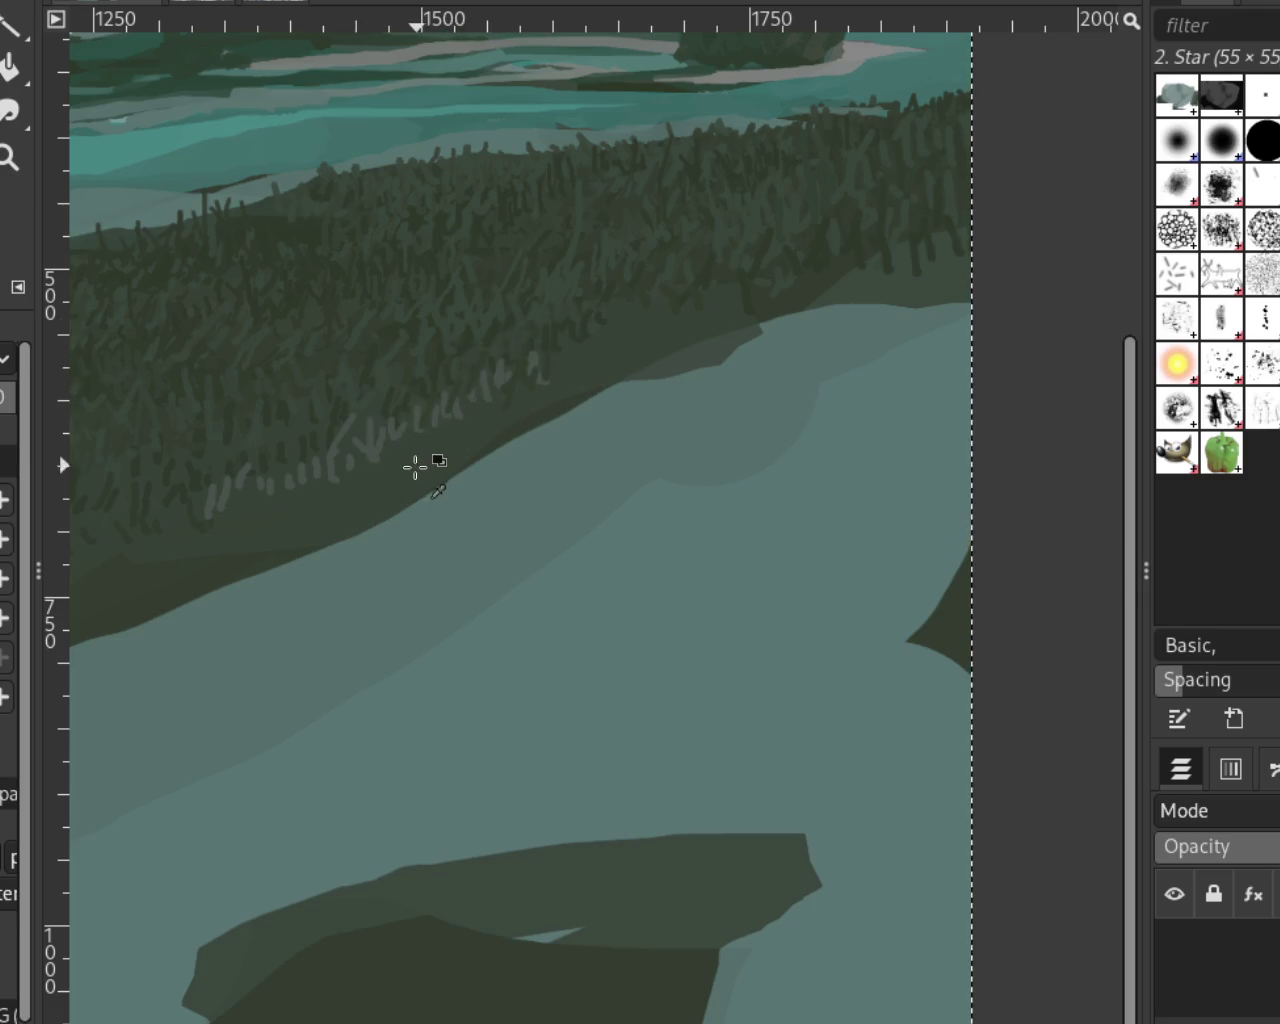
{"action": "key", "text": "ctrl+z"}
{"action": "key", "text": "ctrl+z"}
{"action": "key", "text": "ctrl+z"}
{"action": "key", "text": "ctrl+z"}
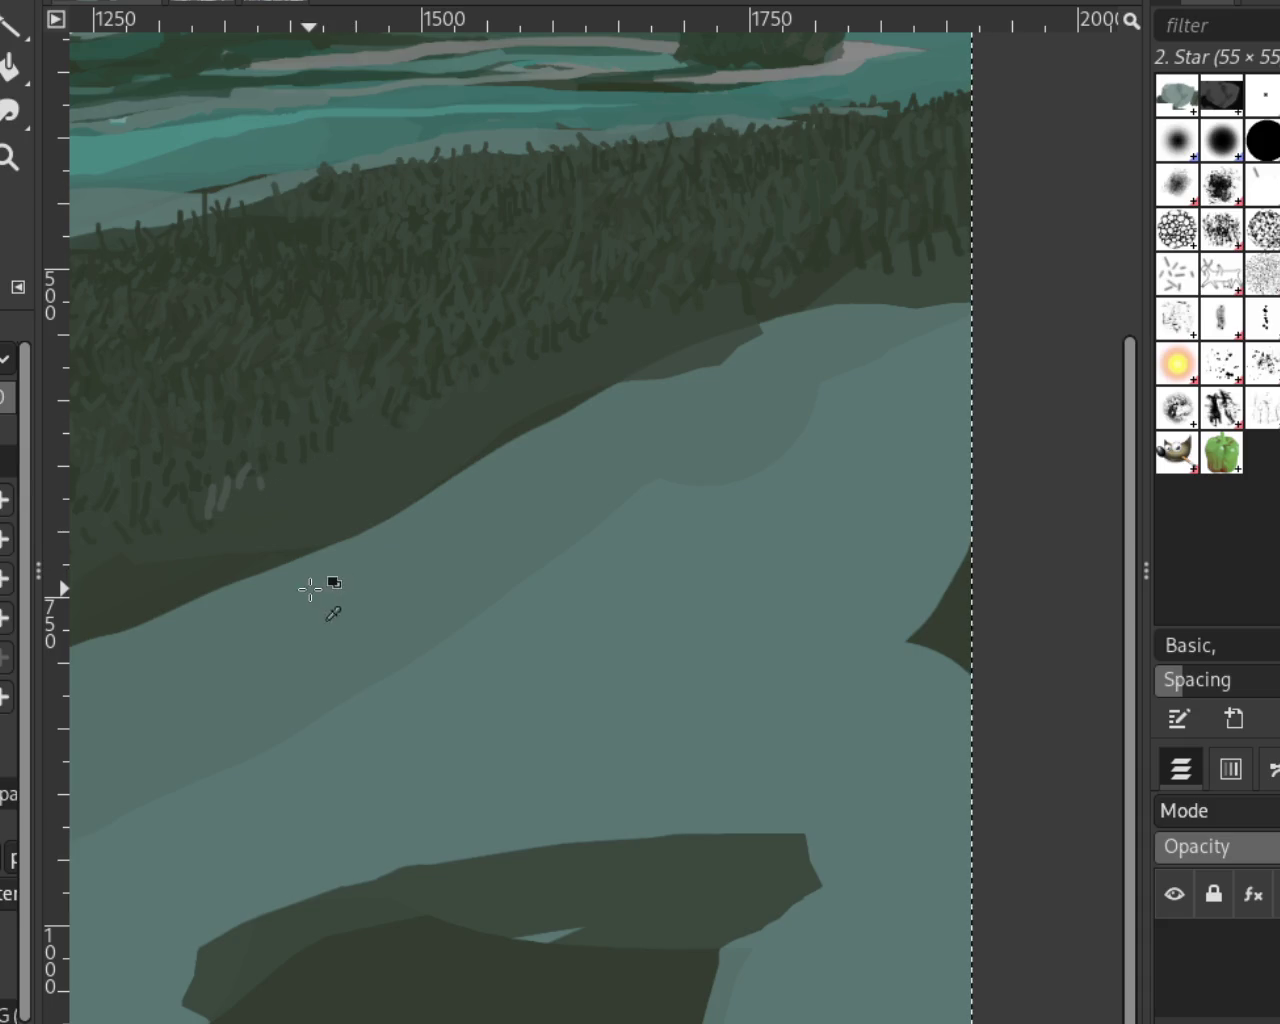
{"action": "key", "text": "ctrl+z"}
{"action": "key", "text": "ctrl+z"}
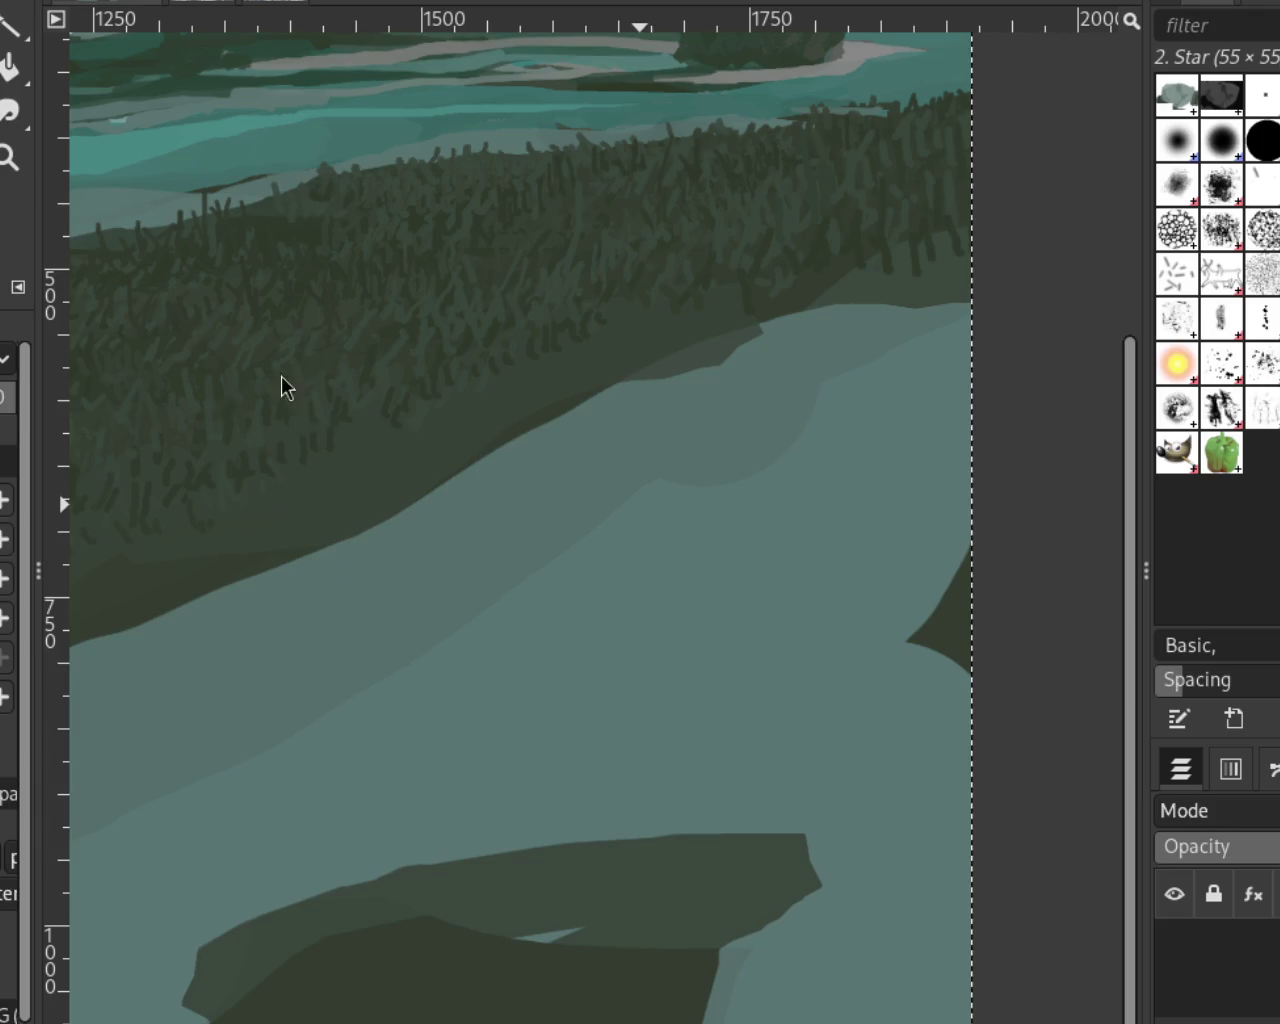
Show the hidden tree-and-rock layer and zoom in on the rock and grass
{"action": "left_click", "coordinate": [1178, 1002]}
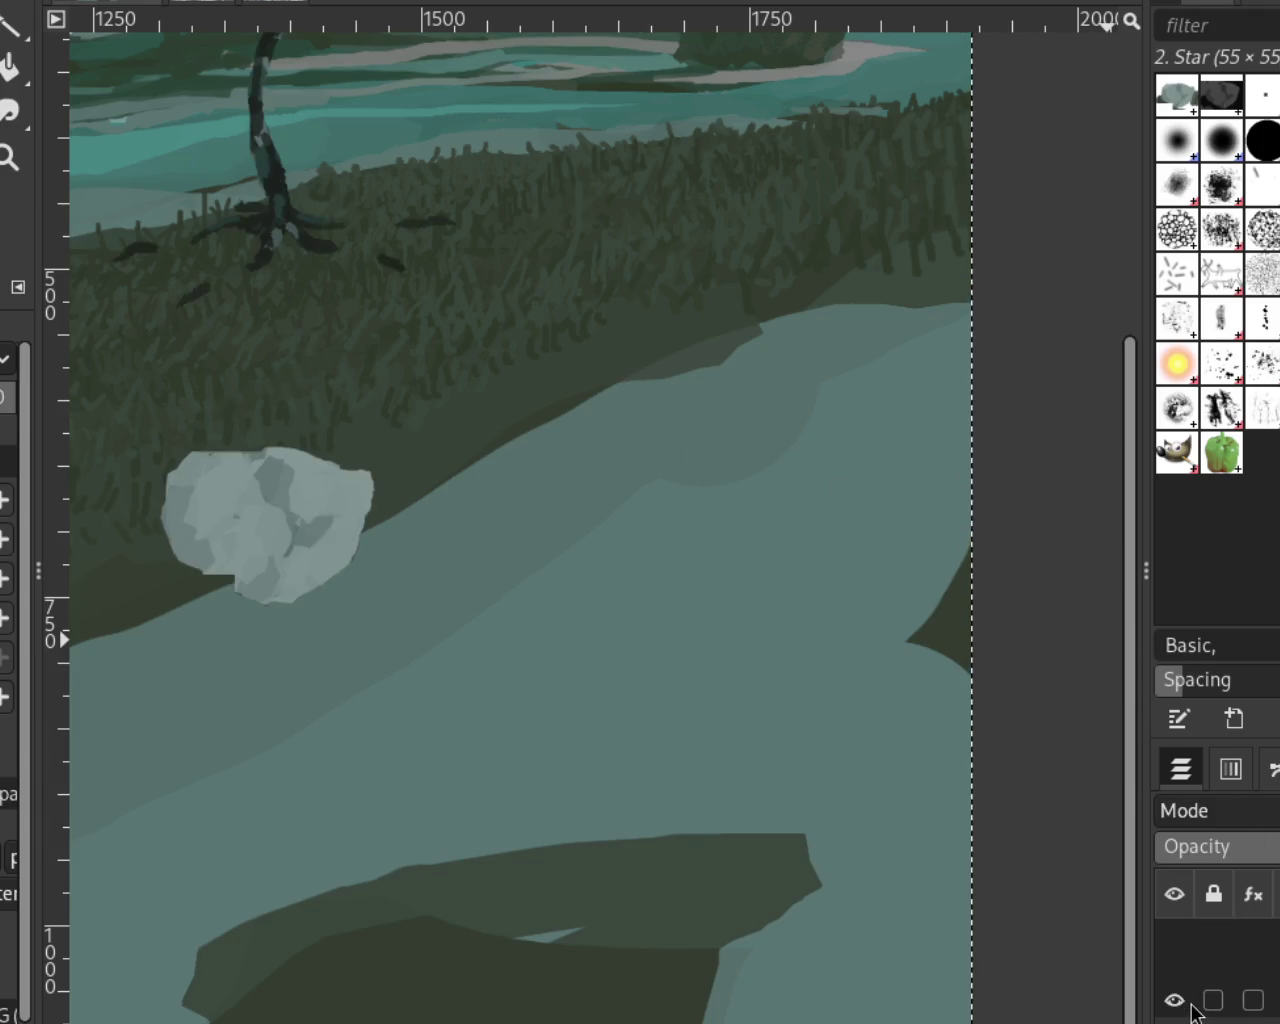
{"action": "left_click", "coordinate": [20, 170]}
{"action": "left_click", "coordinate": [520, 371]}
{"action": "left_click", "coordinate": [625, 366], "text": "ctrl"}
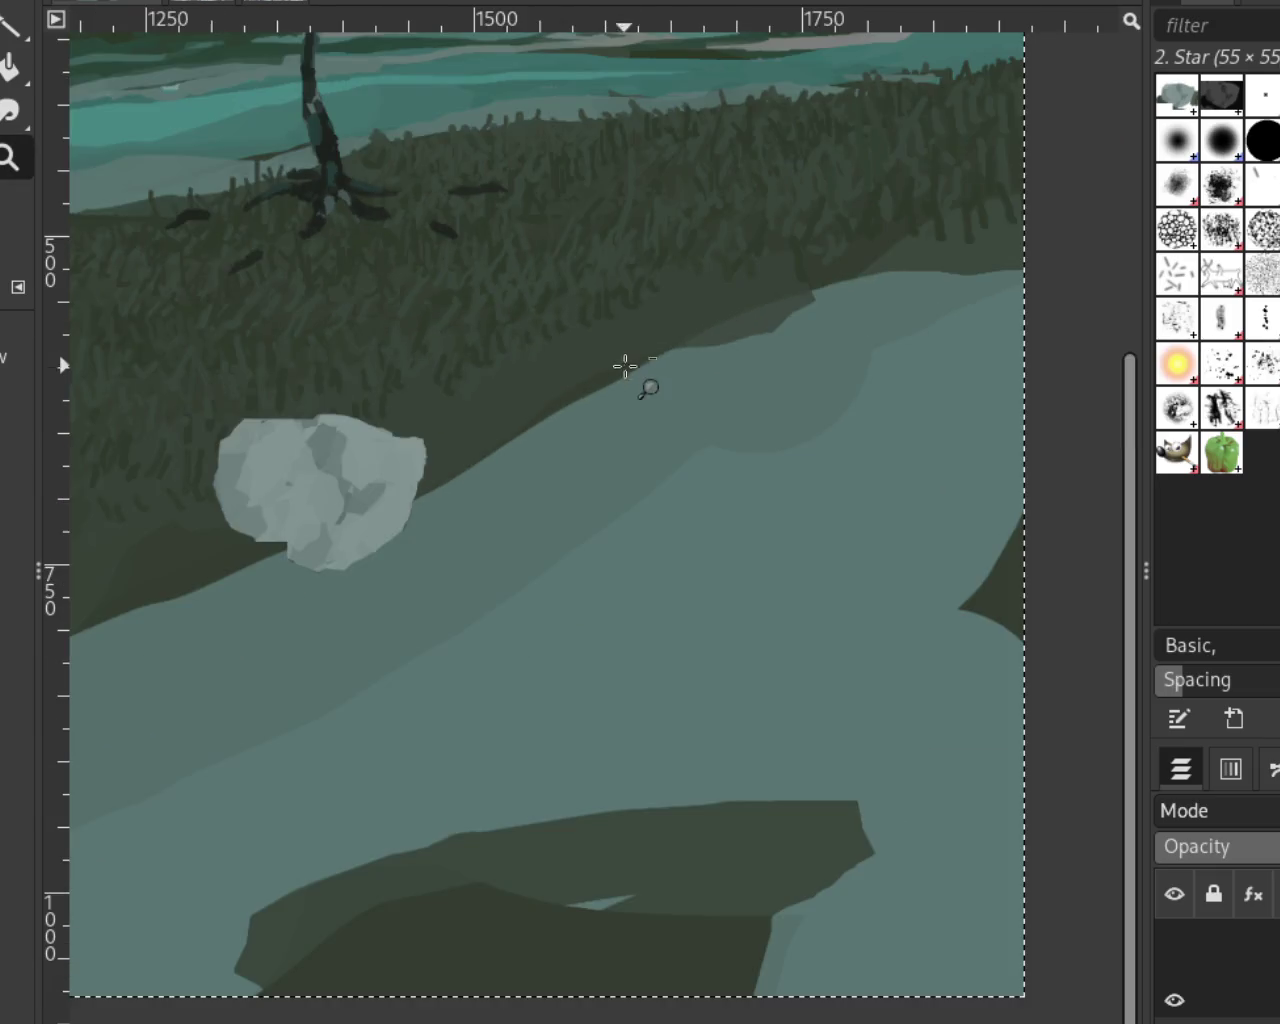
{"action": "left_click", "coordinate": [515, 368]}
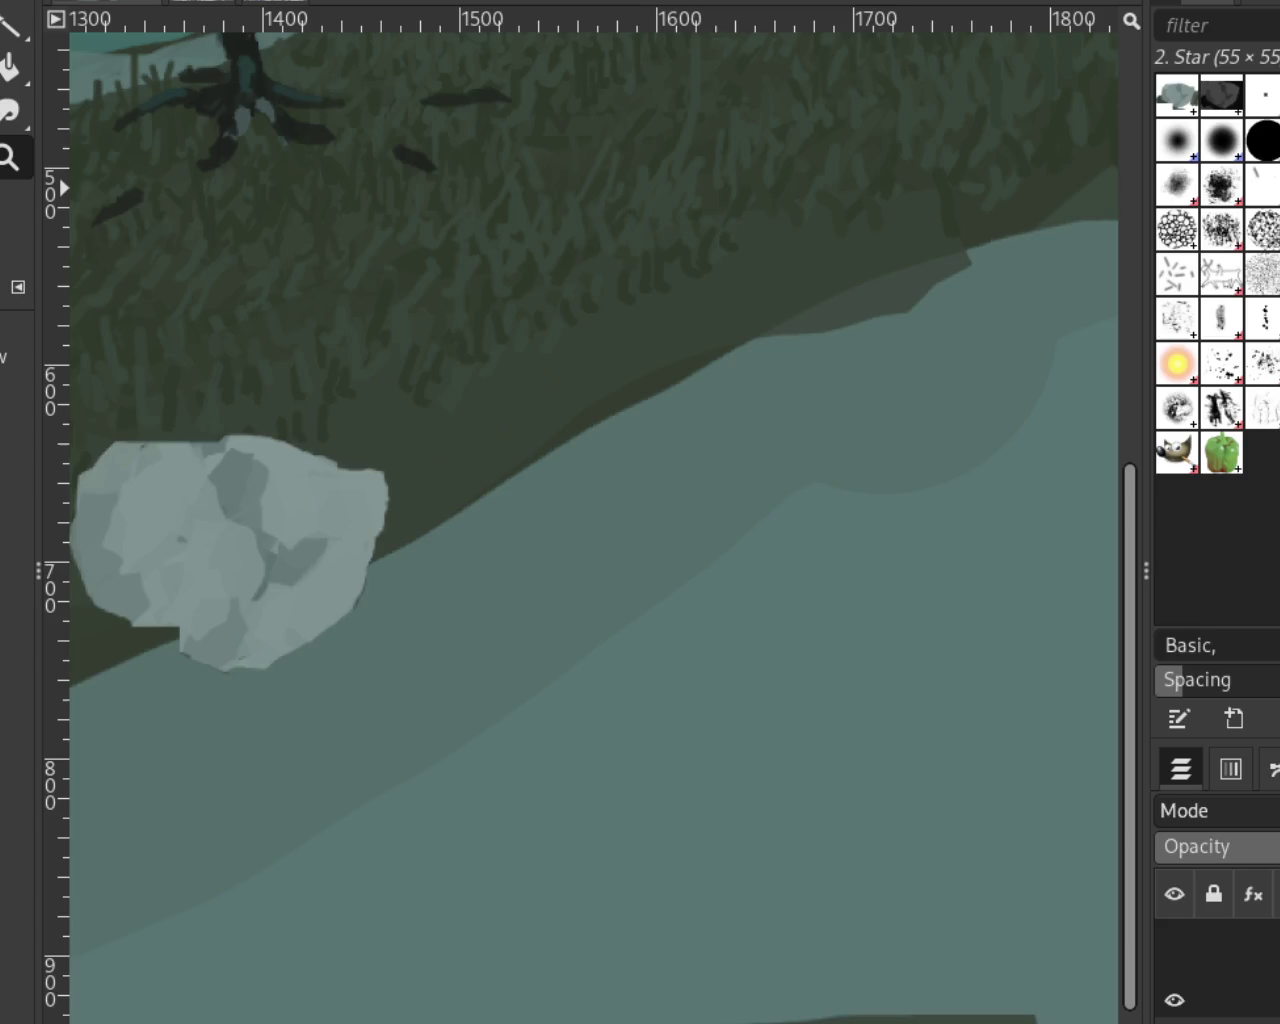
{"action": "key", "text": "o"}
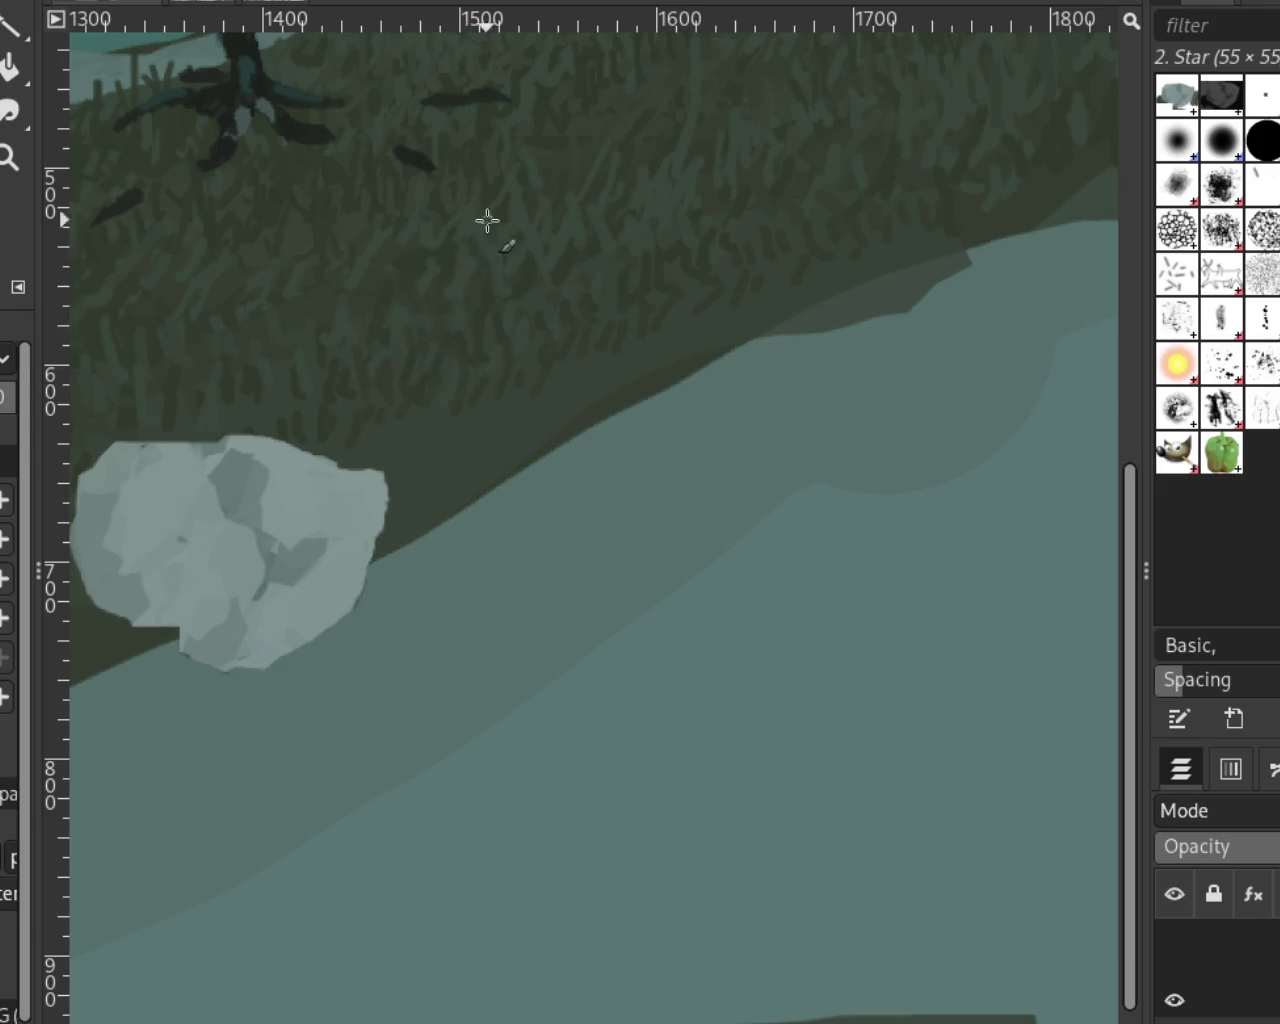
Zoom out to the whole painting, then step back in on the tree and rock
{"action": "left_click", "coordinate": [9, 157]}
{"action": "left_click", "coordinate": [602, 440], "text": "ctrl"}
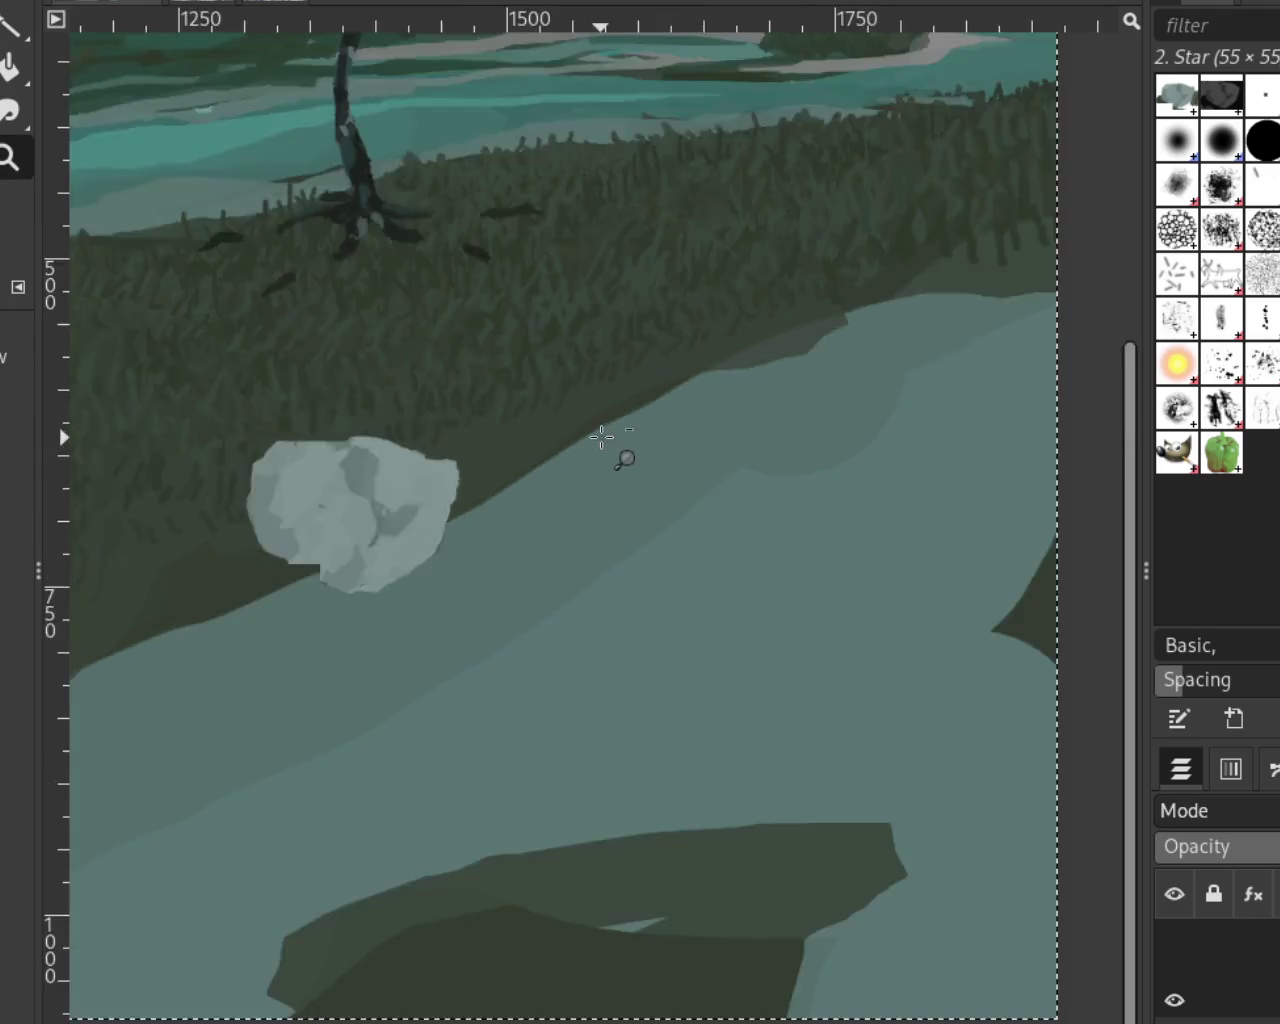
{"action": "left_click", "coordinate": [606, 443], "text": "ctrl"}
{"action": "left_click", "coordinate": [512, 253]}
{"action": "left_click", "coordinate": [601, 538], "text": "ctrl"}
{"action": "left_click", "coordinate": [798, 425]}
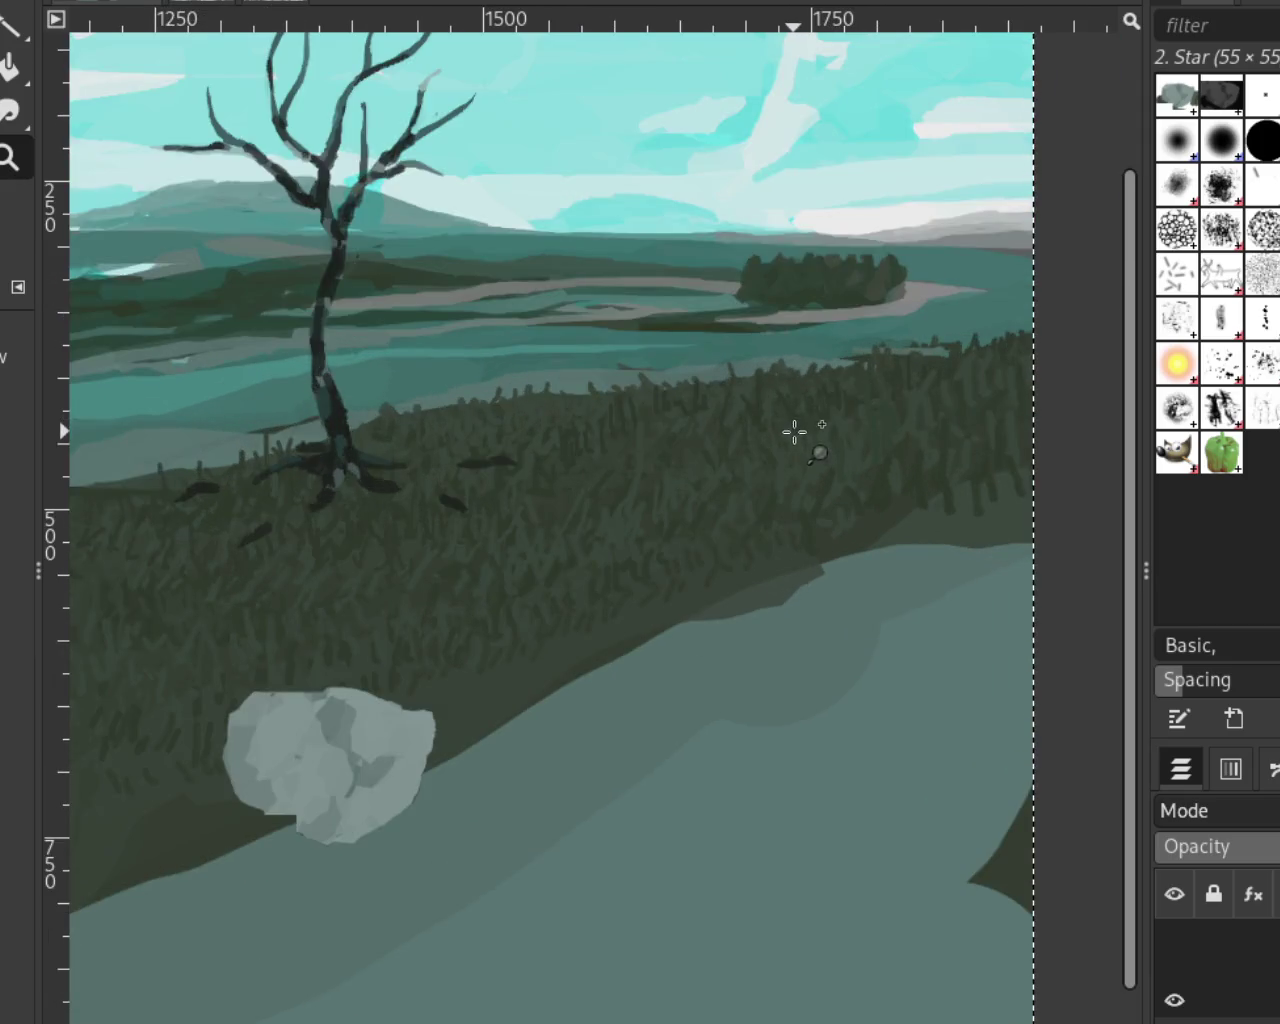
{"action": "left_click", "coordinate": [800, 595], "text": "ctrl"}
{"action": "left_click", "coordinate": [897, 451], "text": "ctrl"}
{"action": "left_click", "coordinate": [905, 470]}
{"action": "left_click", "coordinate": [794, 354], "text": "ctrl"}
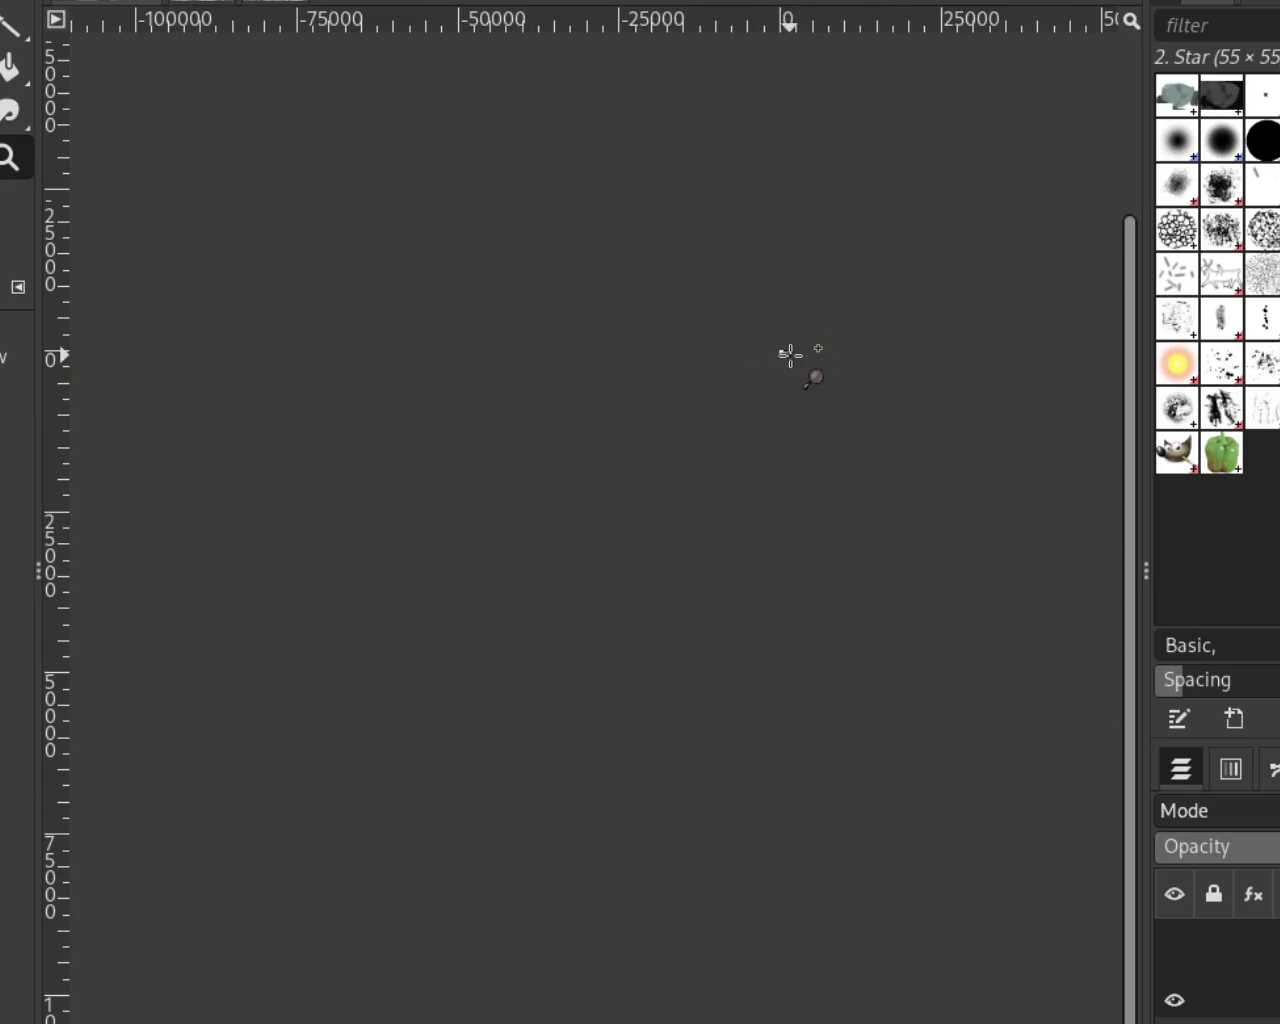
{"action": "left_click", "coordinate": [789, 351]}
{"action": "left_click", "coordinate": [800, 350]}
{"action": "left_click", "coordinate": [790, 380]}
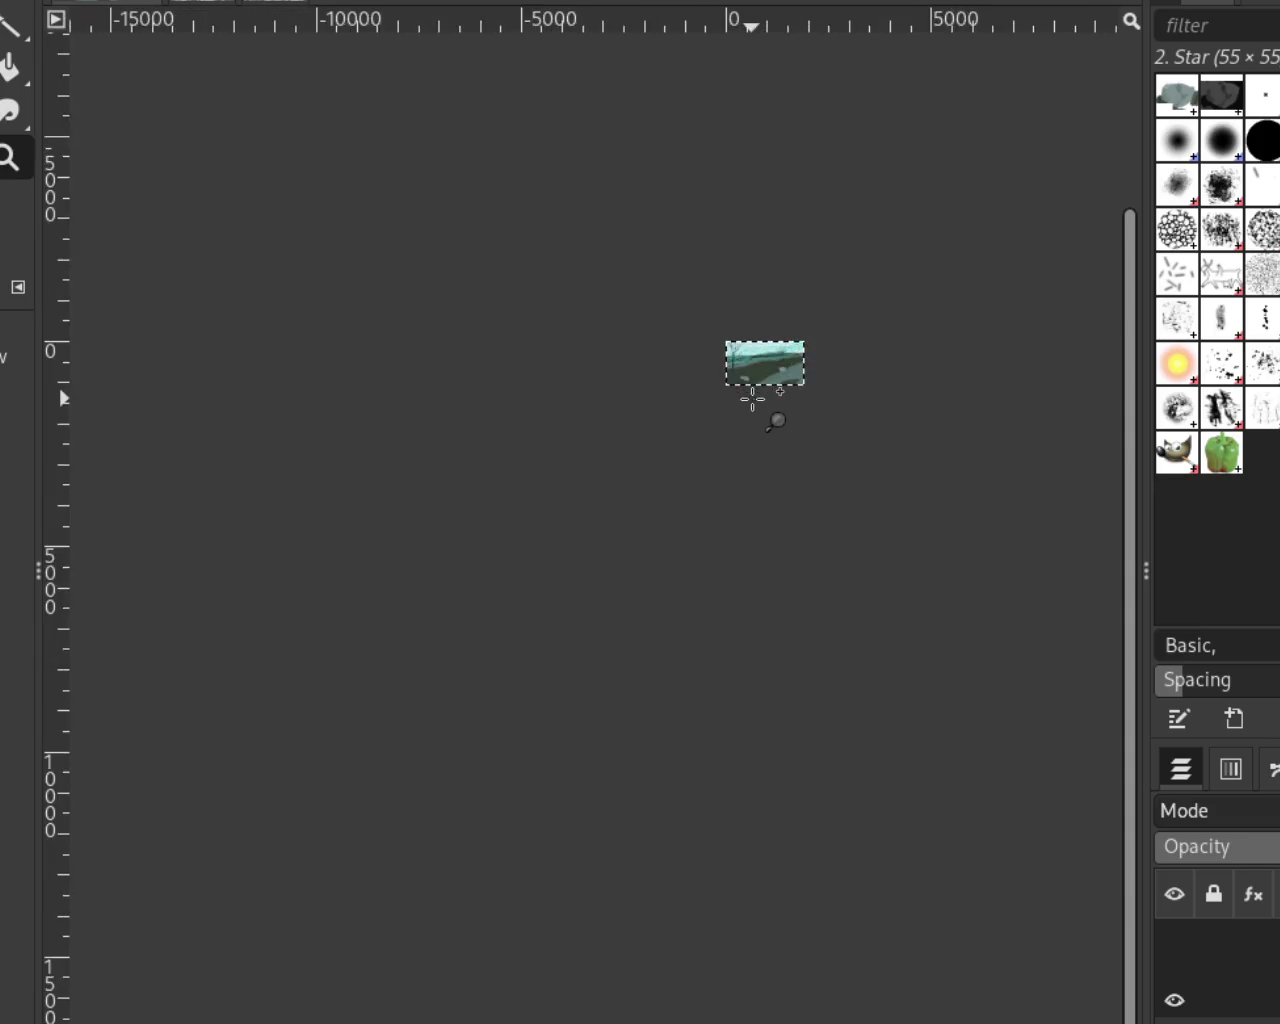
{"action": "left_click", "coordinate": [810, 317]}
{"action": "left_click", "coordinate": [789, 360]}
{"action": "left_click", "coordinate": [768, 300]}
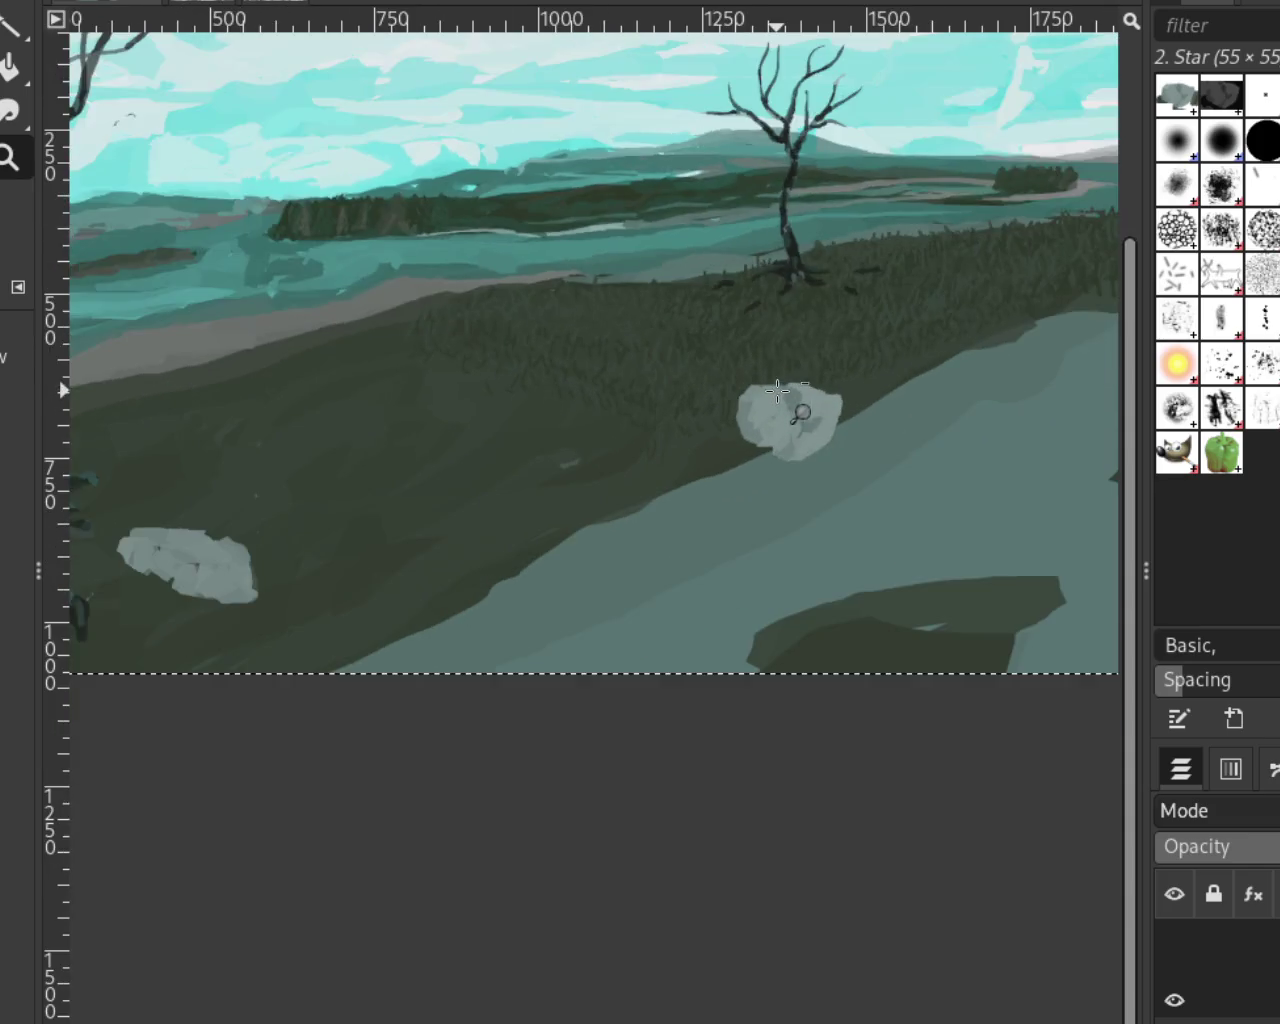
{"action": "left_click", "coordinate": [790, 240]}
Frame the whole painting, then zoom in on the tree roots and enlarge the left tree and rock
{"action": "left_click", "coordinate": [773, 518], "text": "ctrl"}
{"action": "left_click", "coordinate": [880, 358], "text": "ctrl"}
{"action": "left_click", "coordinate": [545, 325]}
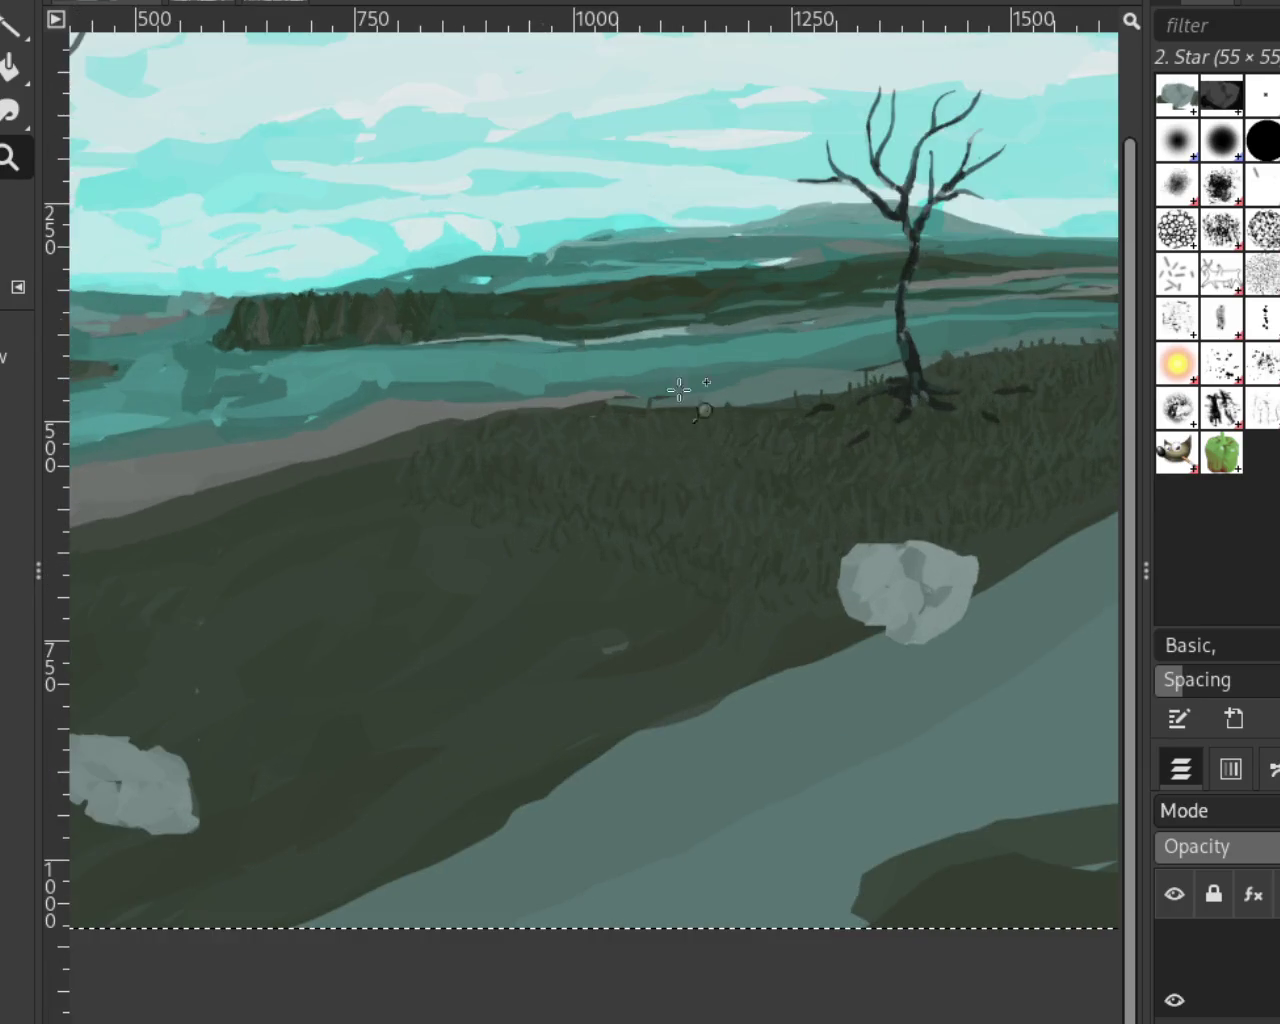
{"action": "left_click", "coordinate": [826, 493], "text": "ctrl"}
{"action": "left_click", "coordinate": [800, 487], "text": "ctrl"}
{"action": "left_click", "coordinate": [765, 412], "text": "ctrl"}
{"action": "left_click", "coordinate": [652, 468]}
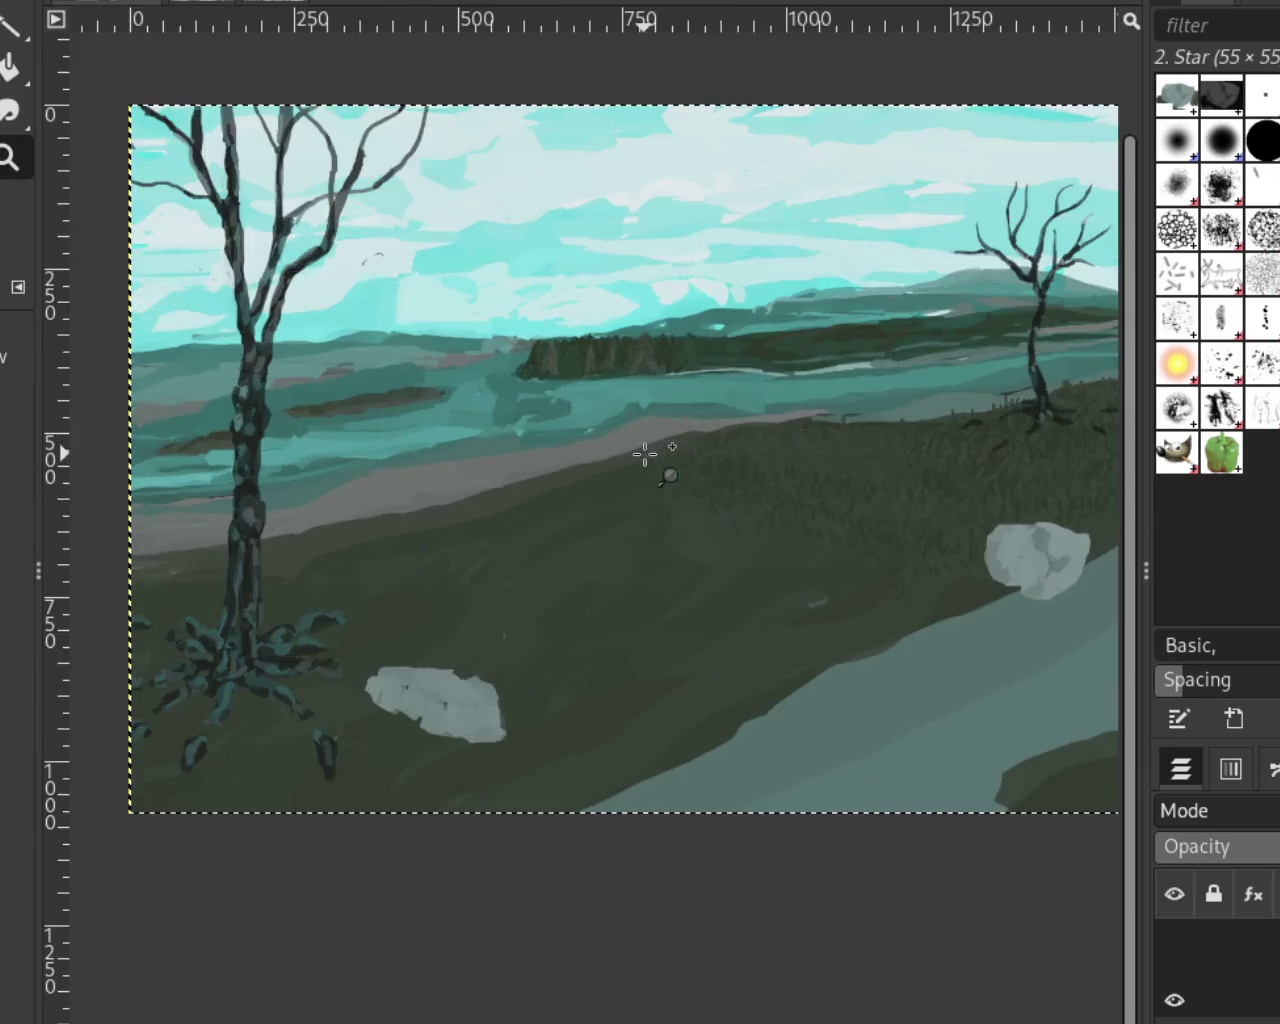
{"action": "left_click", "coordinate": [920, 508], "text": "ctrl"}
{"action": "left_click", "coordinate": [462, 673]}
{"action": "left_click", "coordinate": [471, 660]}
{"action": "left_click", "coordinate": [630, 585], "text": "ctrl"}
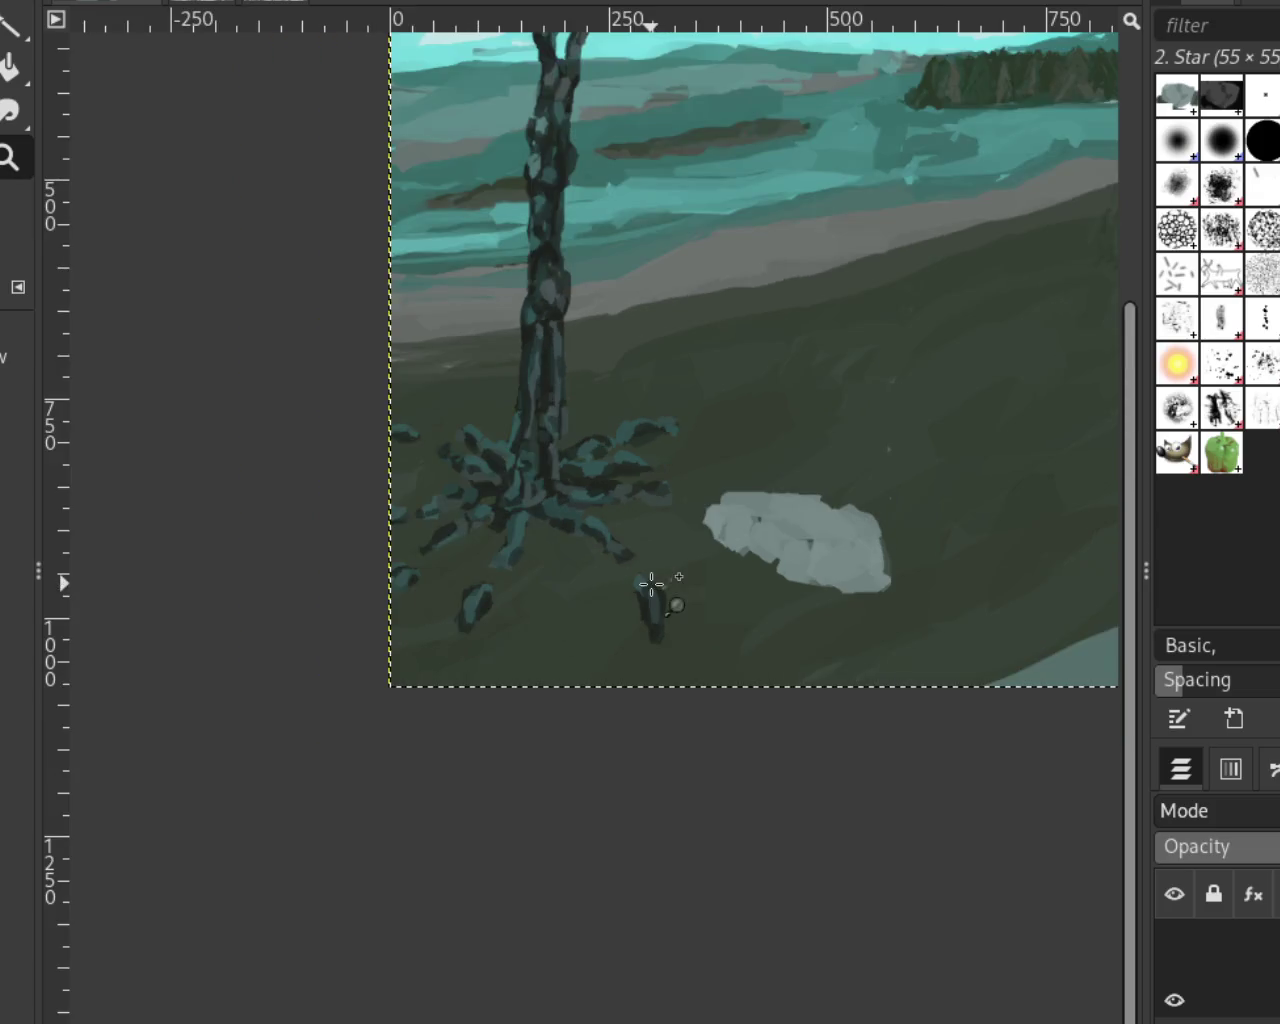
{"action": "left_click", "coordinate": [557, 573], "text": "ctrl"}
{"action": "left_click", "coordinate": [647, 370]}
{"action": "left_click", "coordinate": [647, 370]}
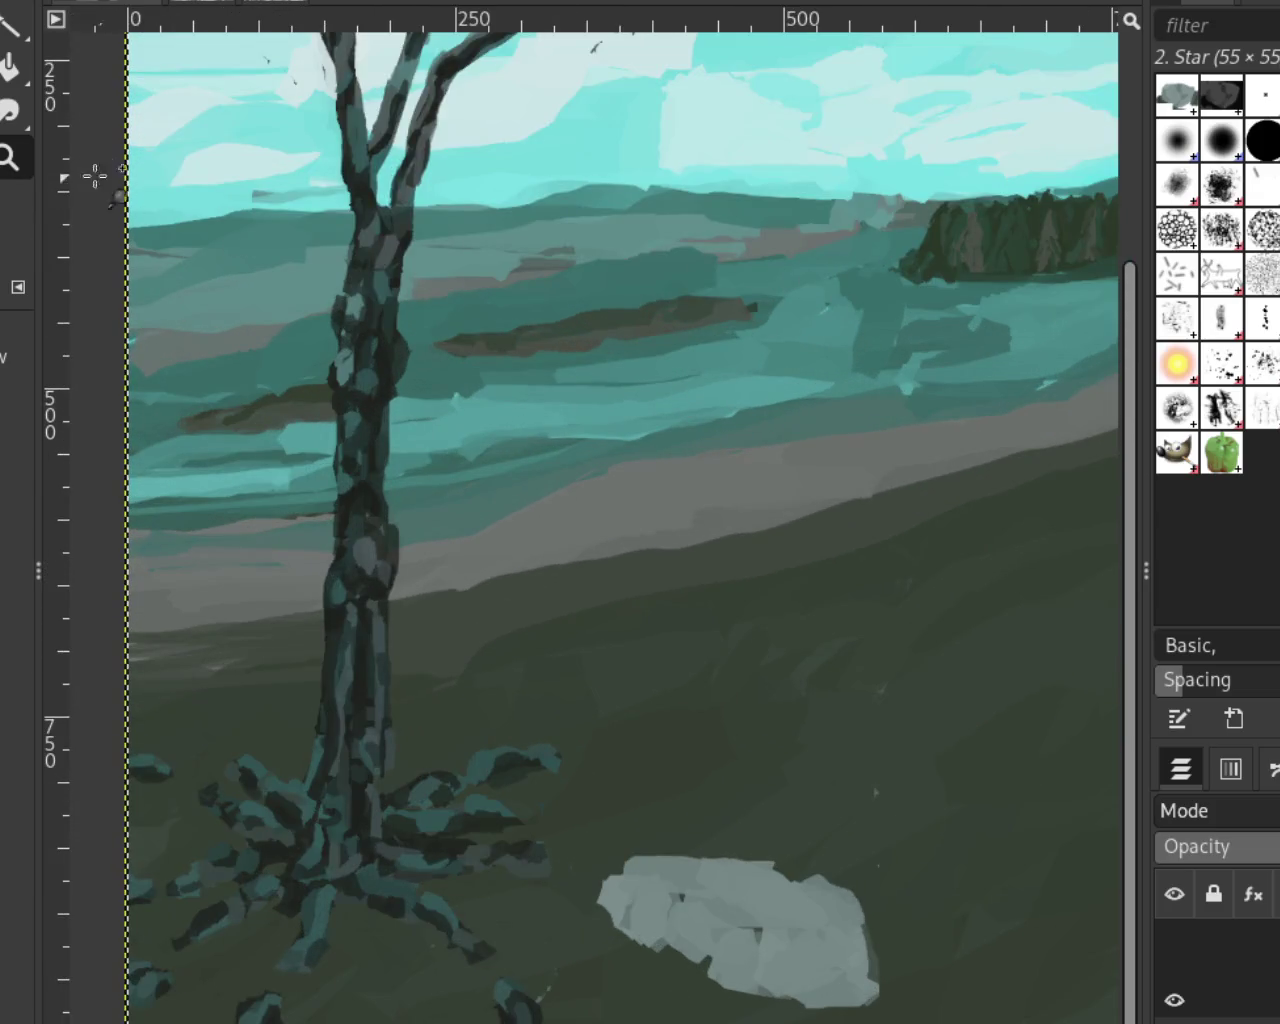
Paint a greyish patch beside the brown stripe in the hills, discarding a trial dark stroke
{"action": "key", "text": "p"}
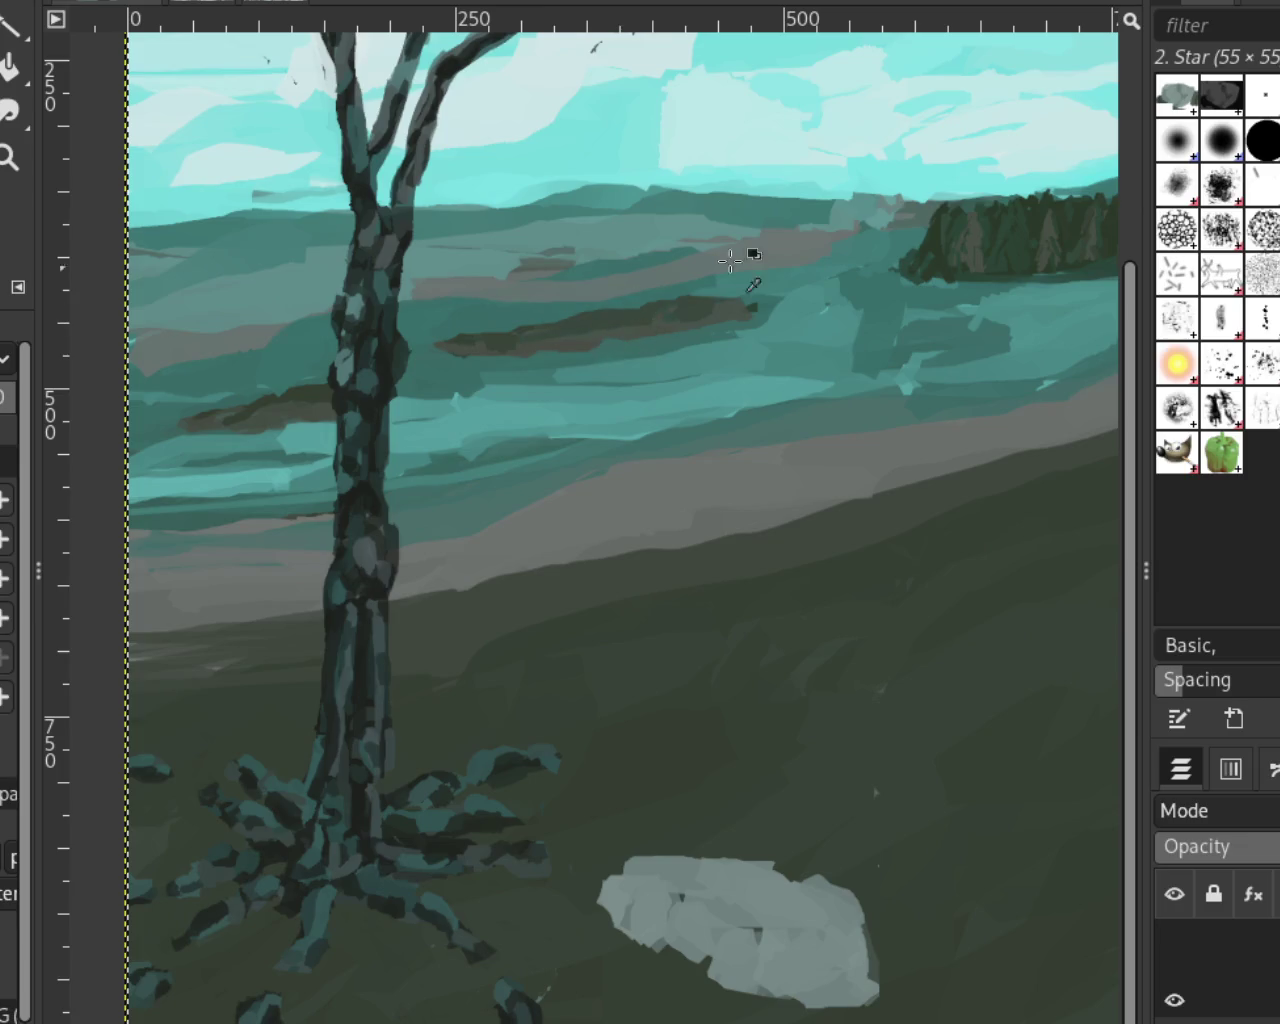
{"action": "mouse_move", "coordinate": [748, 251]}
{"action": "left_mouse_down"}
{"action": "mouse_move", "coordinate": [491, 303]}
{"action": "mouse_move", "coordinate": [571, 274]}
{"action": "mouse_move", "coordinate": [491, 314]}
{"action": "left_mouse_up"}
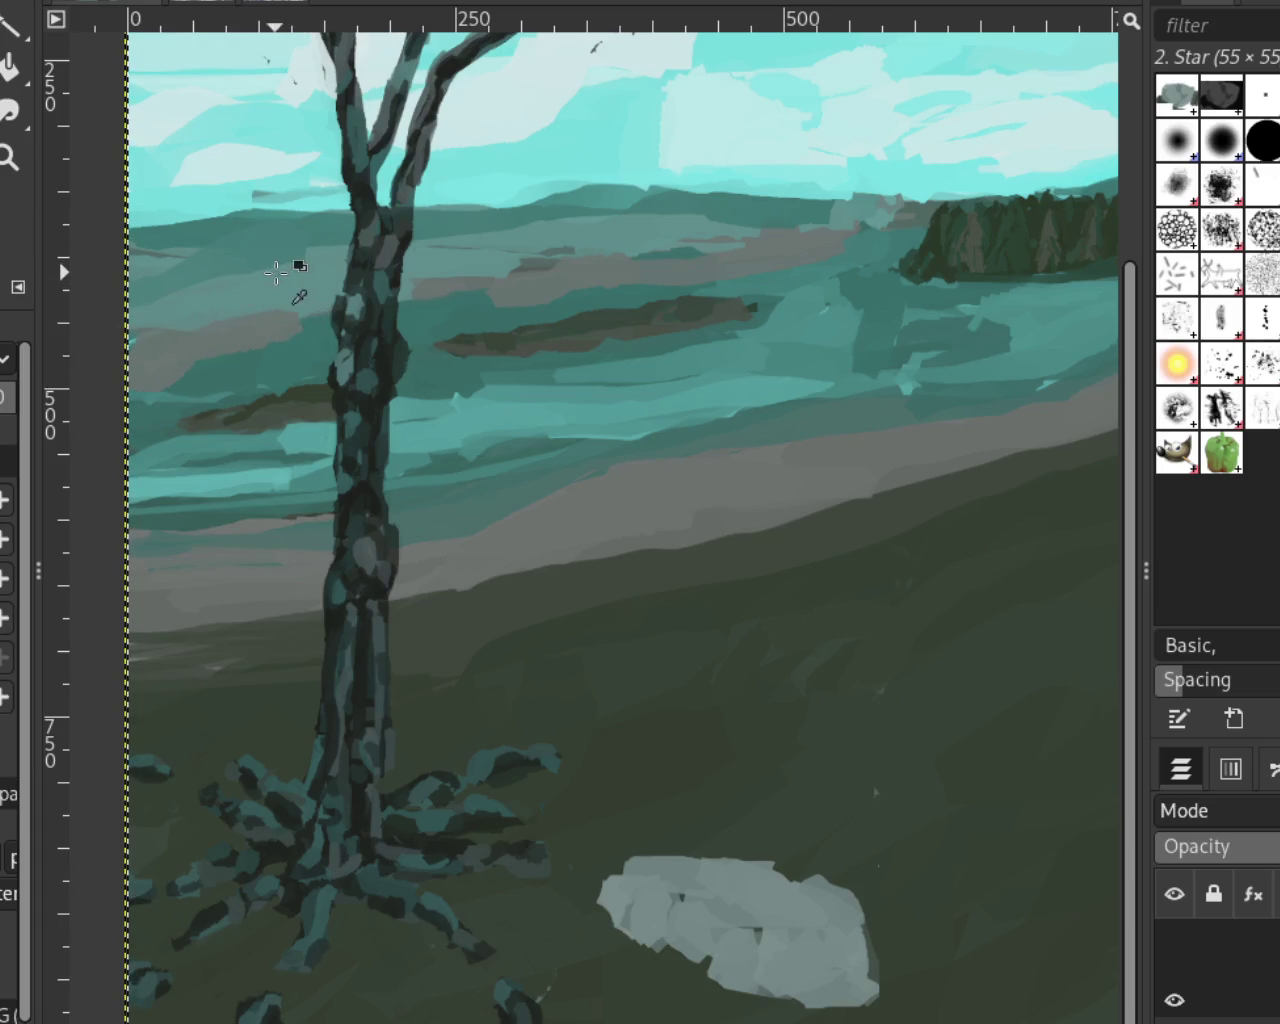
{"action": "left_click_drag", "start_coordinate": [490, 310], "coordinate": [783, 302]}
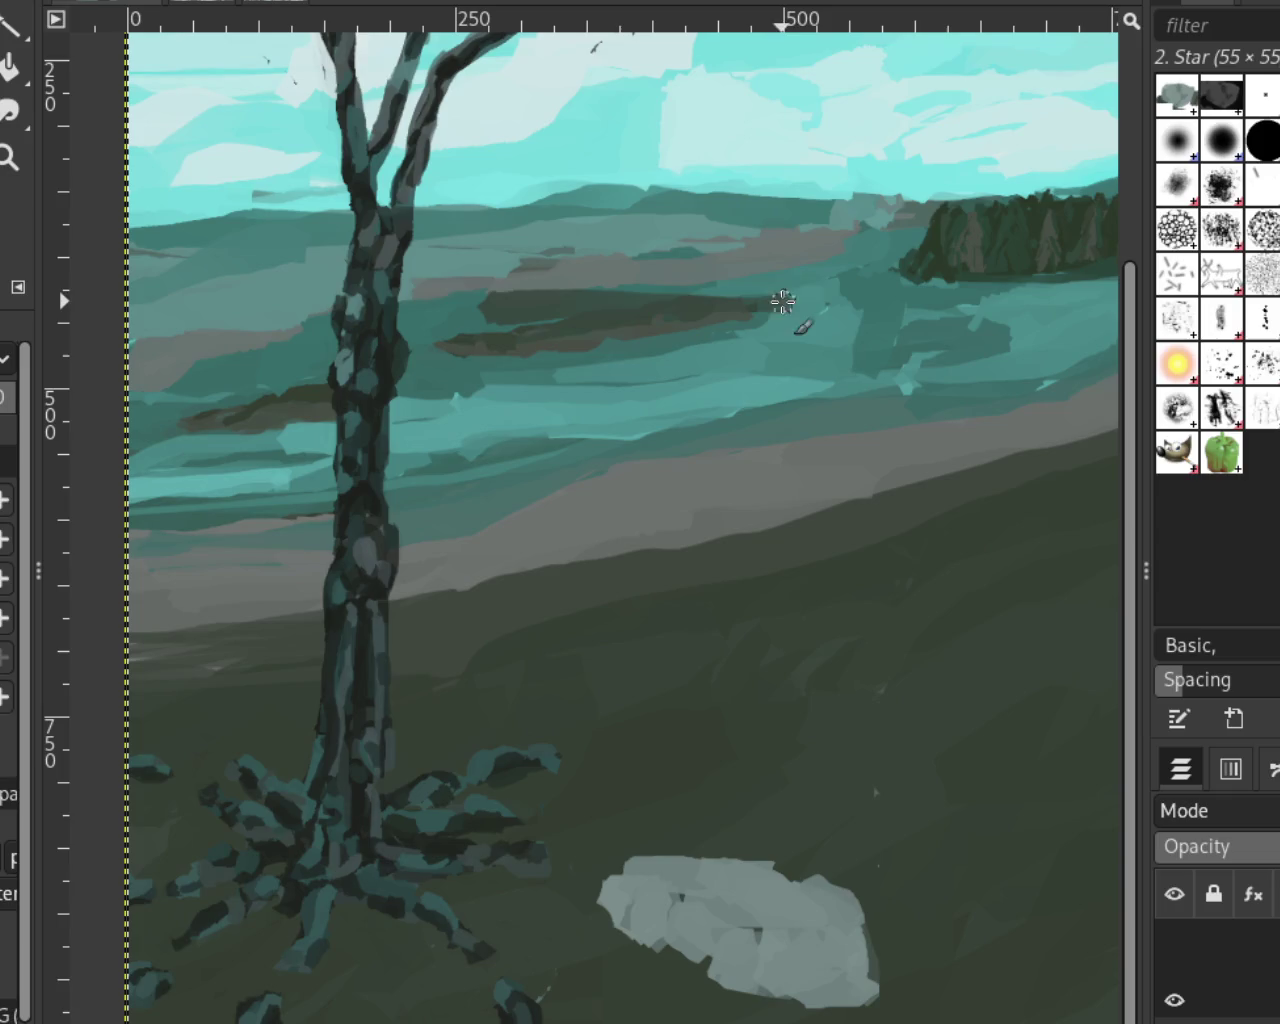
{"action": "key", "text": "ctrl+z"}
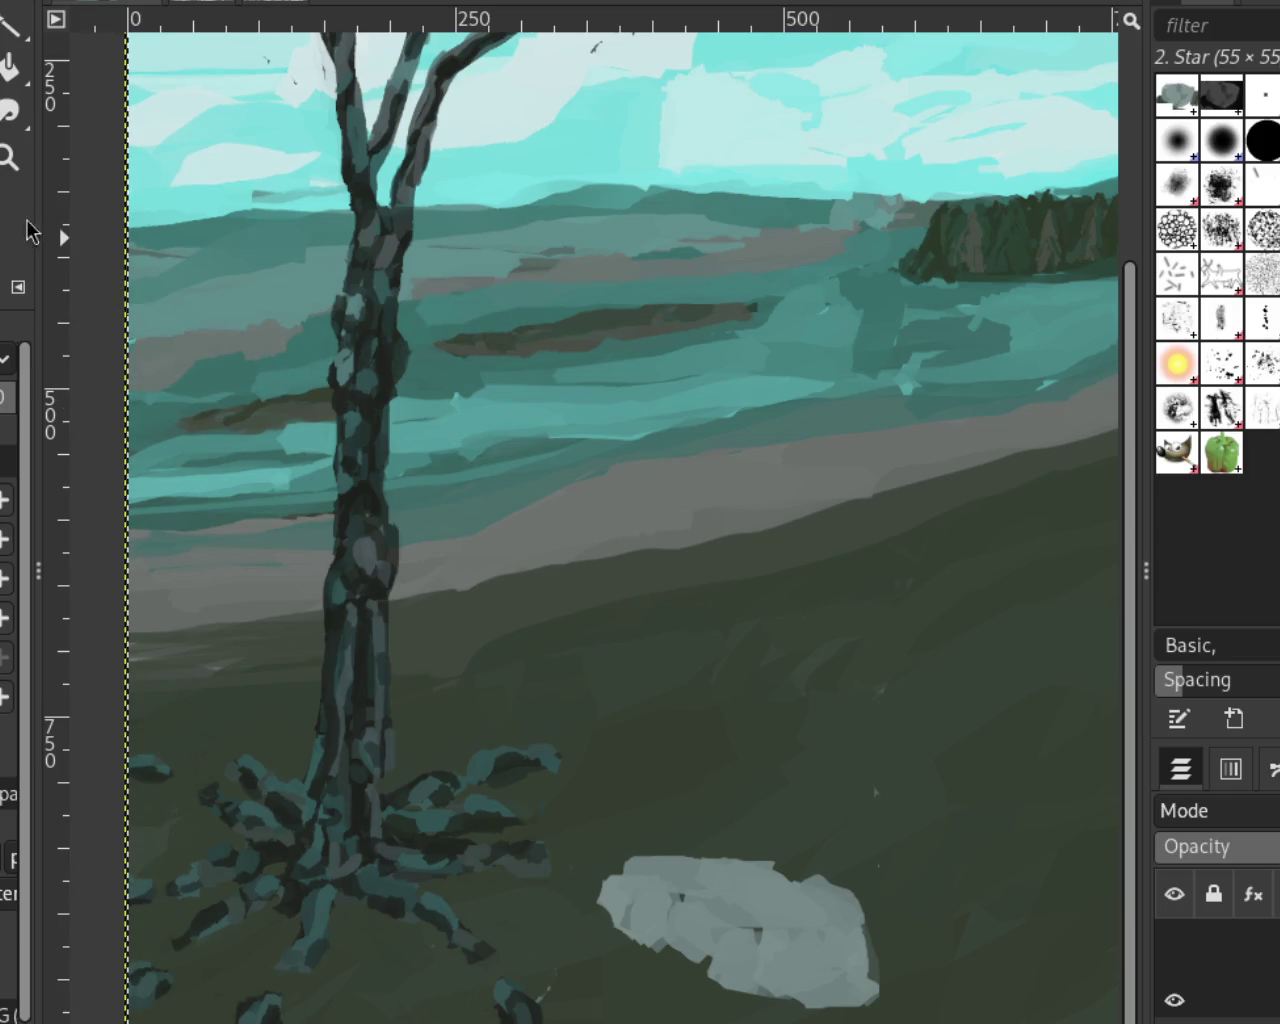
{"action": "left_click", "coordinate": [8, 157]}
Paint a dark teal stroke across the water, undo it, and repaint it darker
{"action": "scroll", "coordinate": [429, 414], "scroll_direction": "down", "scroll_amount": 3}
{"action": "scroll", "coordinate": [614, 386], "scroll_direction": "up", "scroll_amount": 1}
{"action": "scroll", "coordinate": [553, 387], "scroll_direction": "down", "scroll_amount": 1}
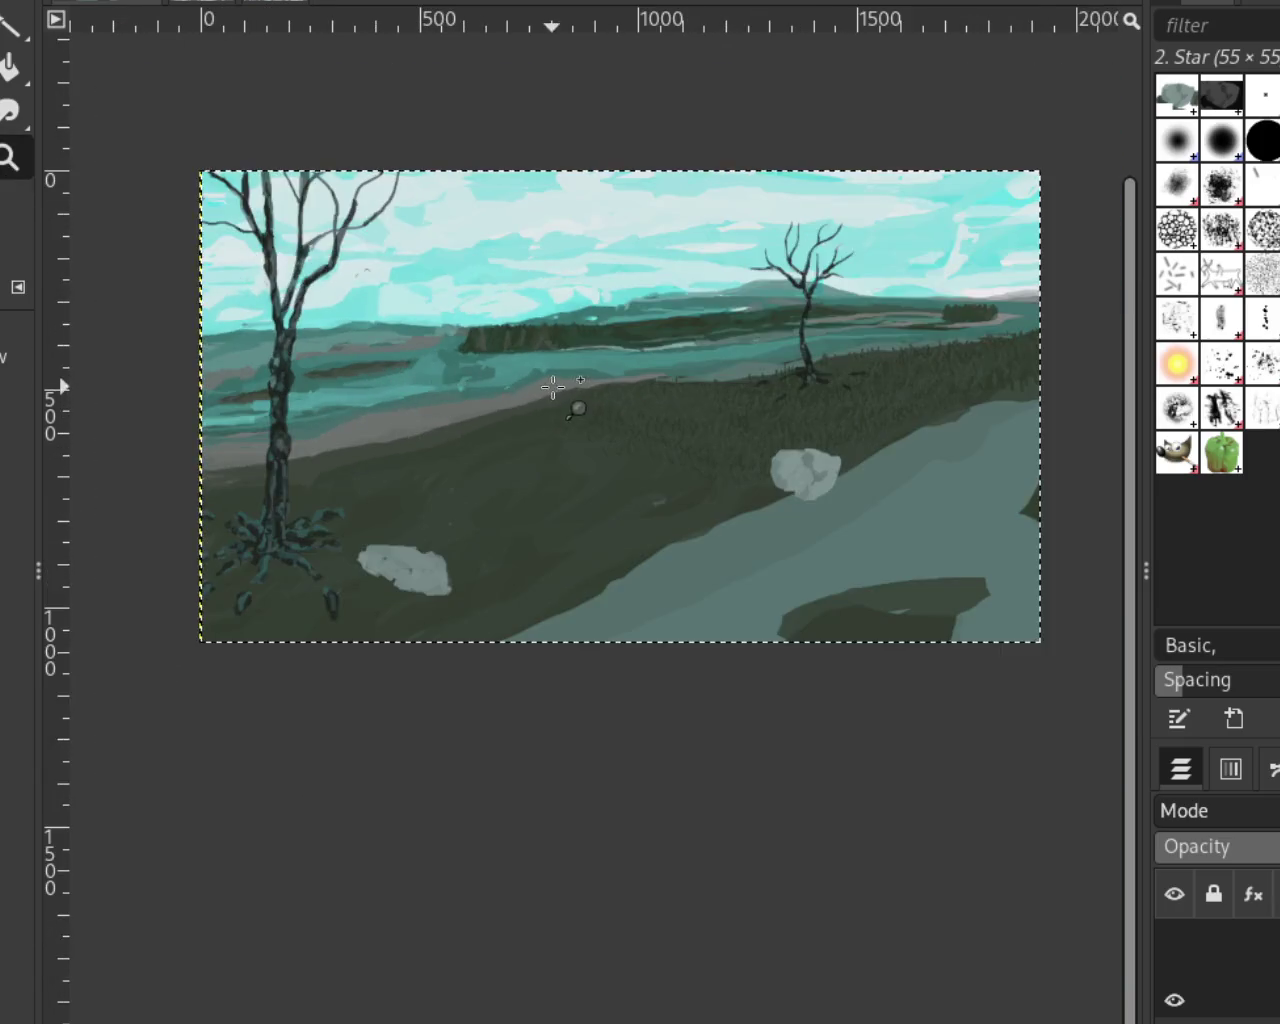
{"action": "scroll", "coordinate": [553, 387], "scroll_direction": "up", "scroll_amount": 2}
{"action": "scroll", "coordinate": [394, 355], "scroll_direction": "up", "scroll_amount": 2}
{"action": "key", "text": "p"}
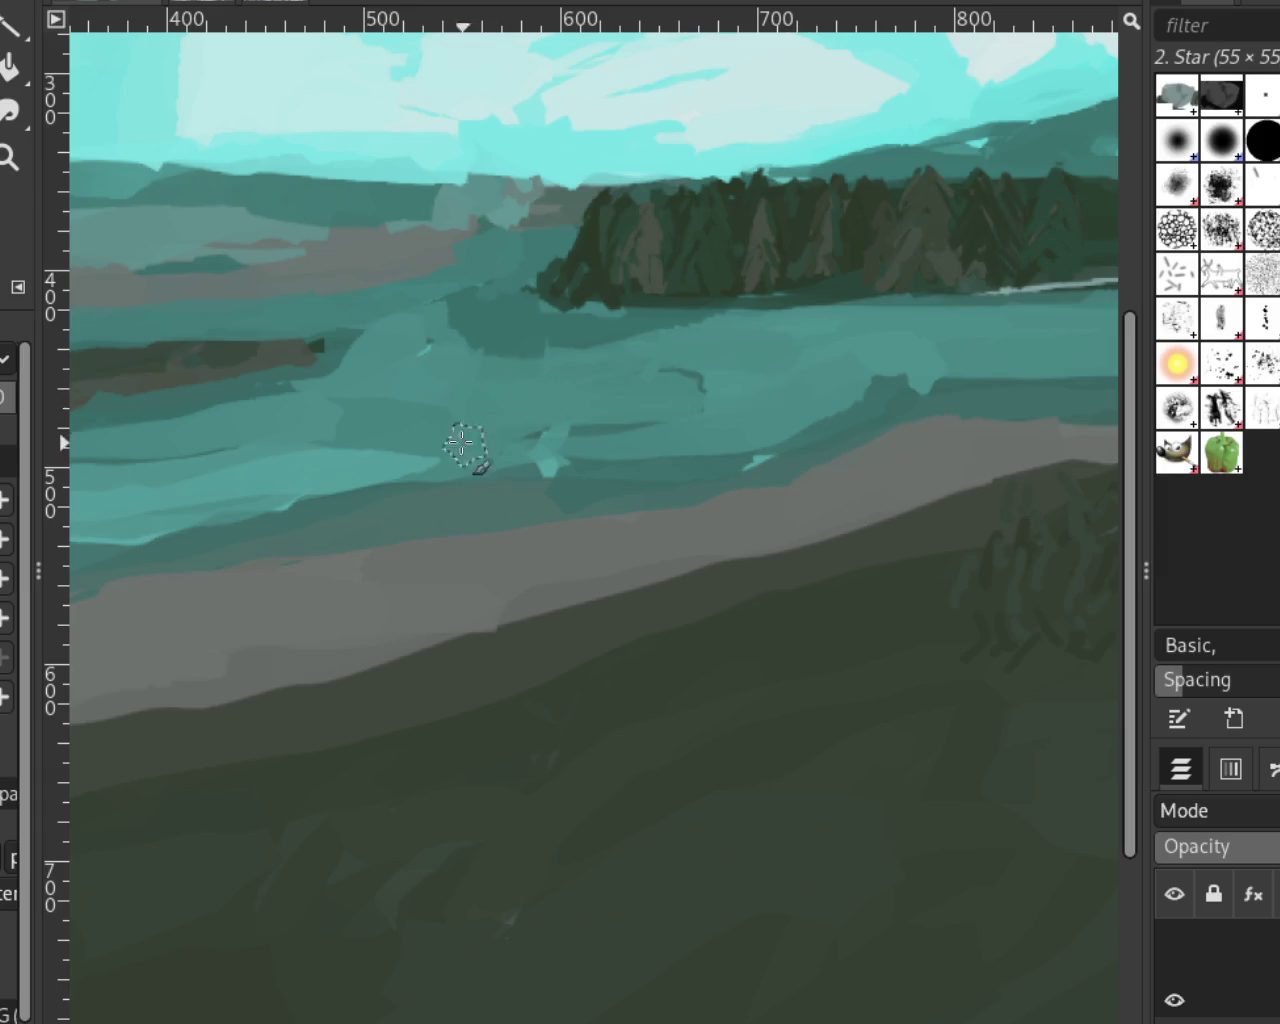
{"action": "left_click_drag", "start_coordinate": [680, 380], "coordinate": [415, 398]}
{"action": "key", "text": "ctrl+z"}
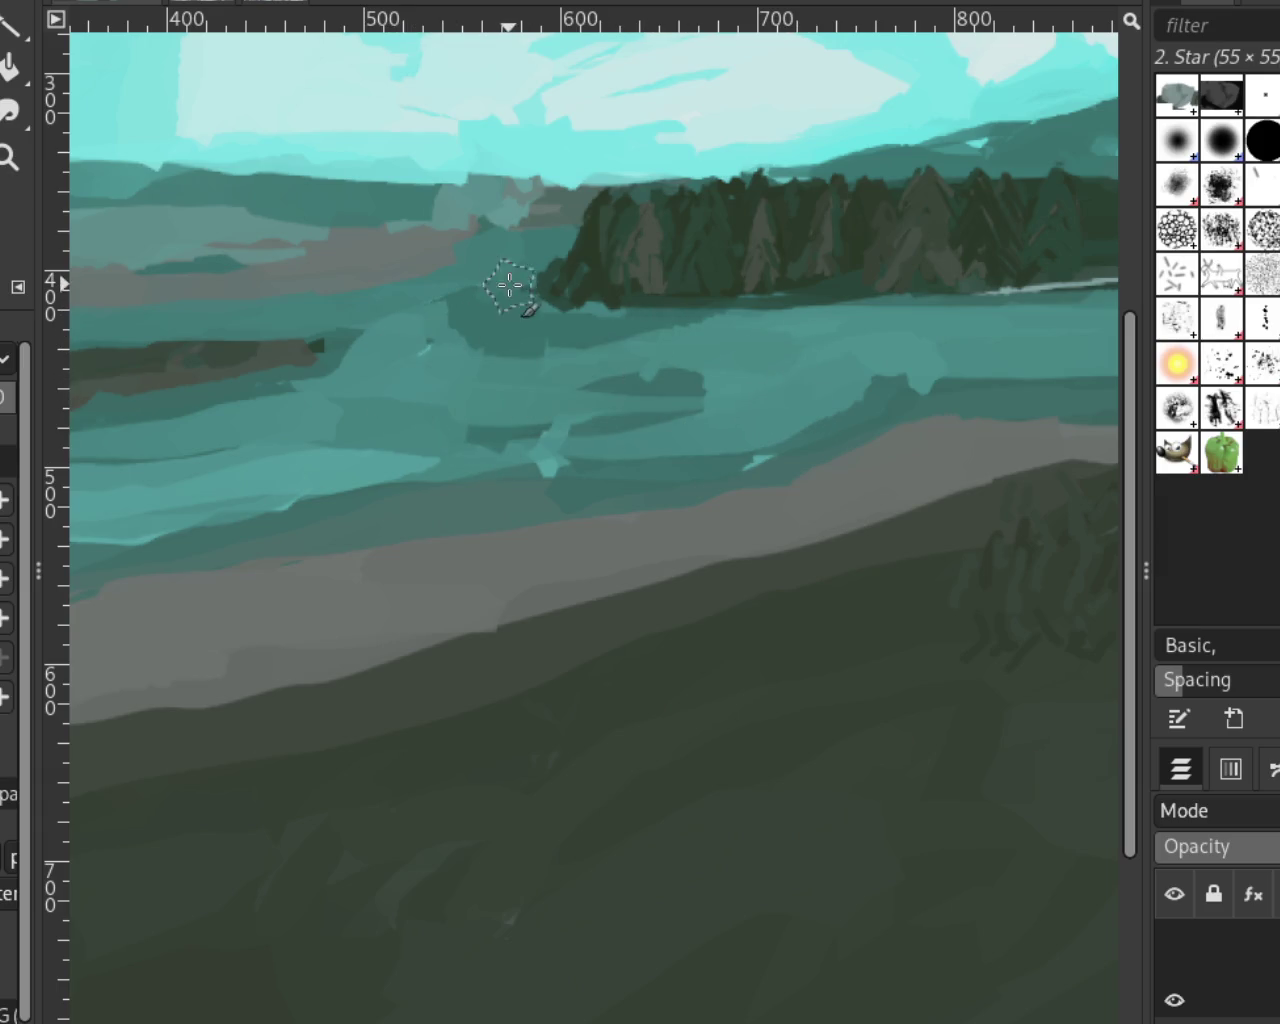
{"action": "left_click_drag", "start_coordinate": [478, 312], "coordinate": [375, 395]}
Smooth the water band with lighter teal and add a darker teal streak below the trees
{"action": "left_click", "coordinate": [719, 327], "text": "ctrl"}
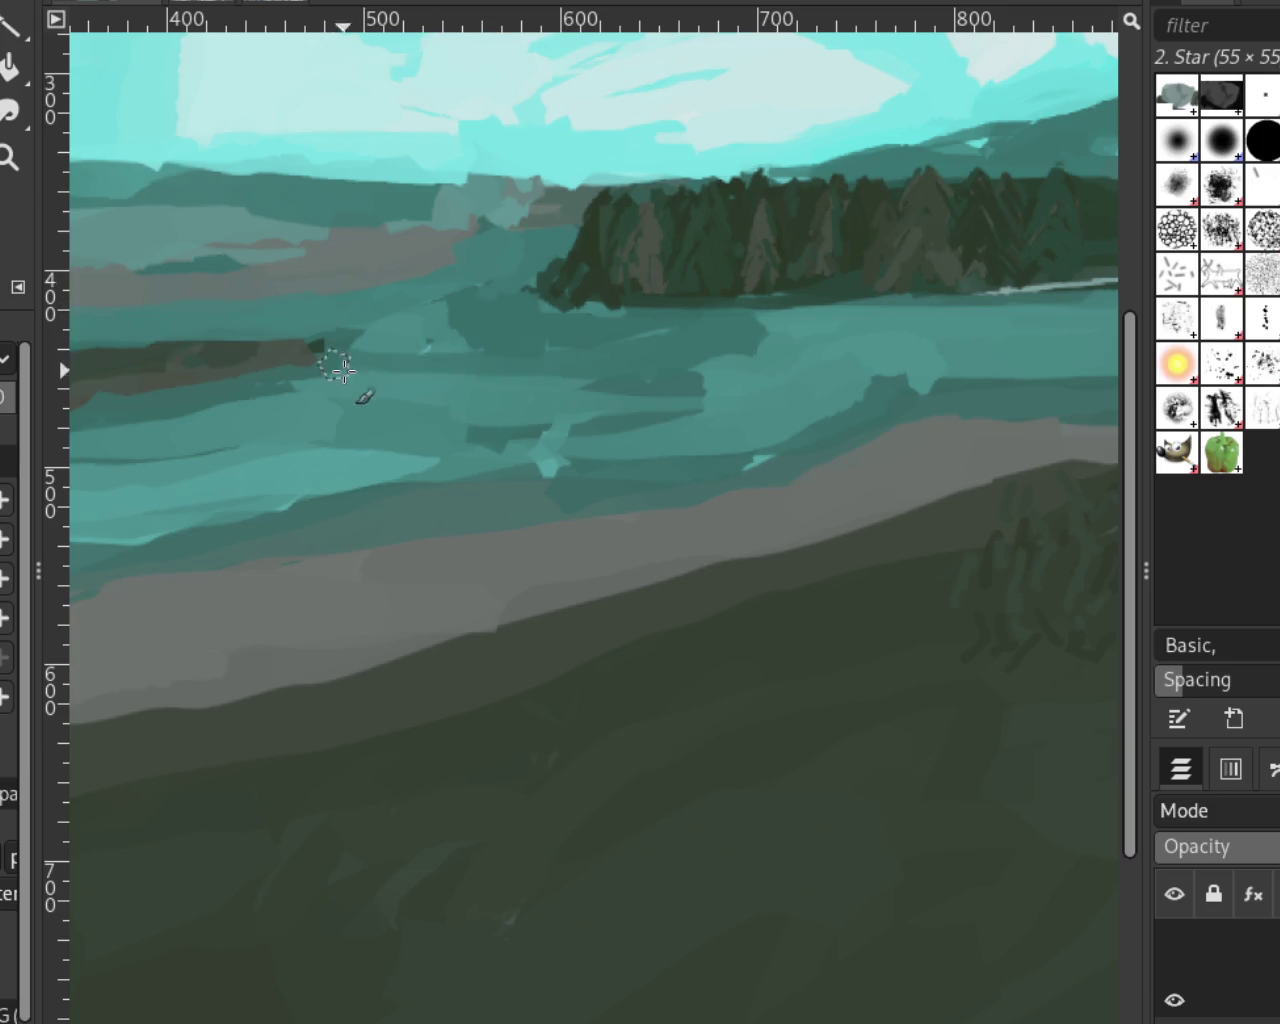
{"action": "left_click_drag", "start_coordinate": [700, 354], "coordinate": [1118, 340]}
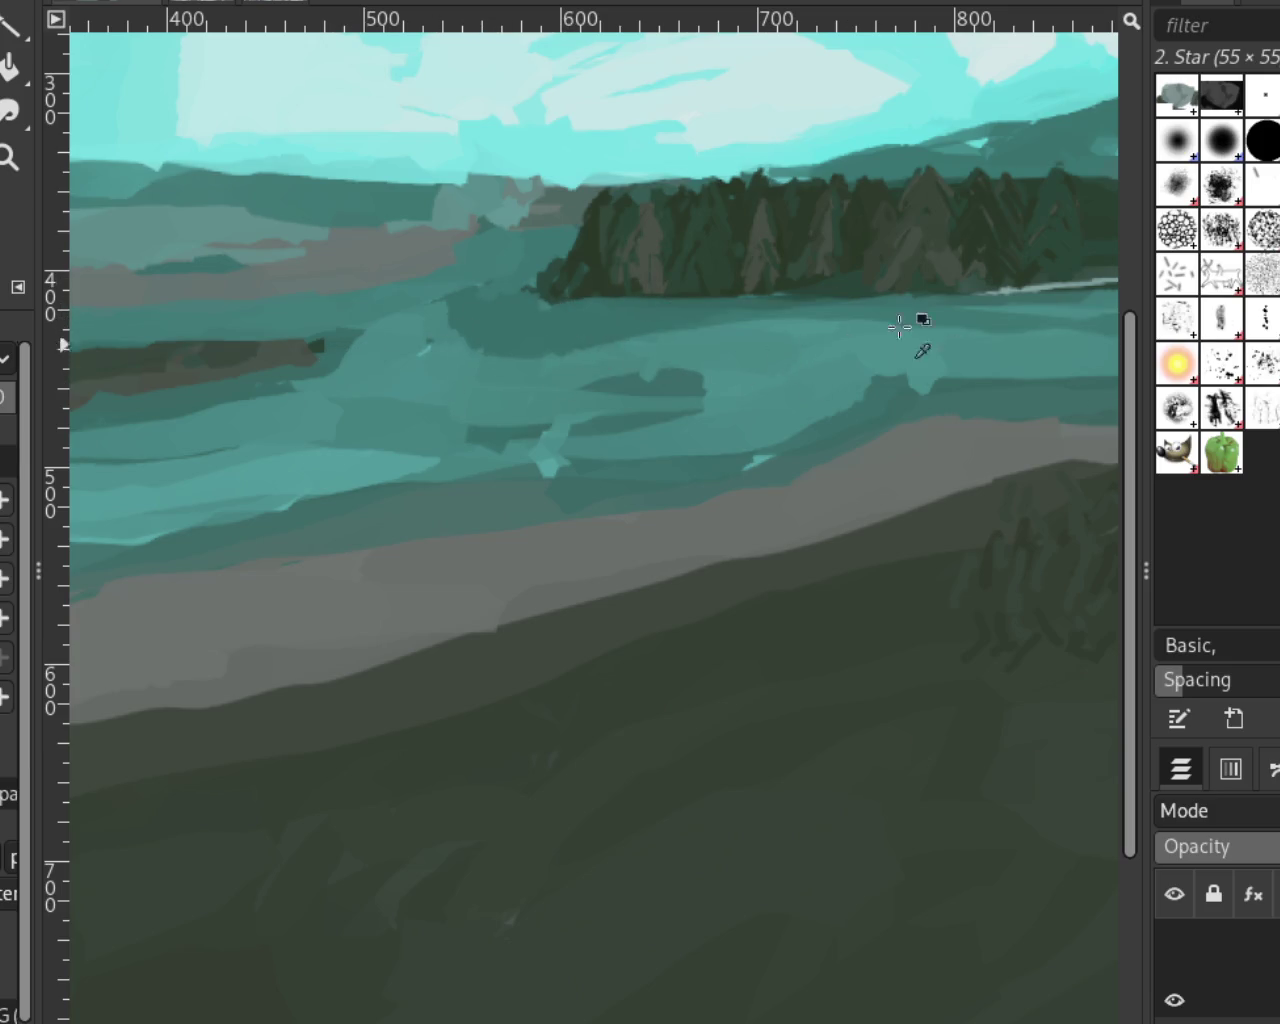
{"action": "mouse_move", "coordinate": [923, 320]}
{"action": "left_mouse_down"}
{"action": "mouse_move", "coordinate": [586, 329]}
{"action": "mouse_move", "coordinate": [466, 303]}
{"action": "left_mouse_up"}
{"action": "left_click", "coordinate": [12, 165]}
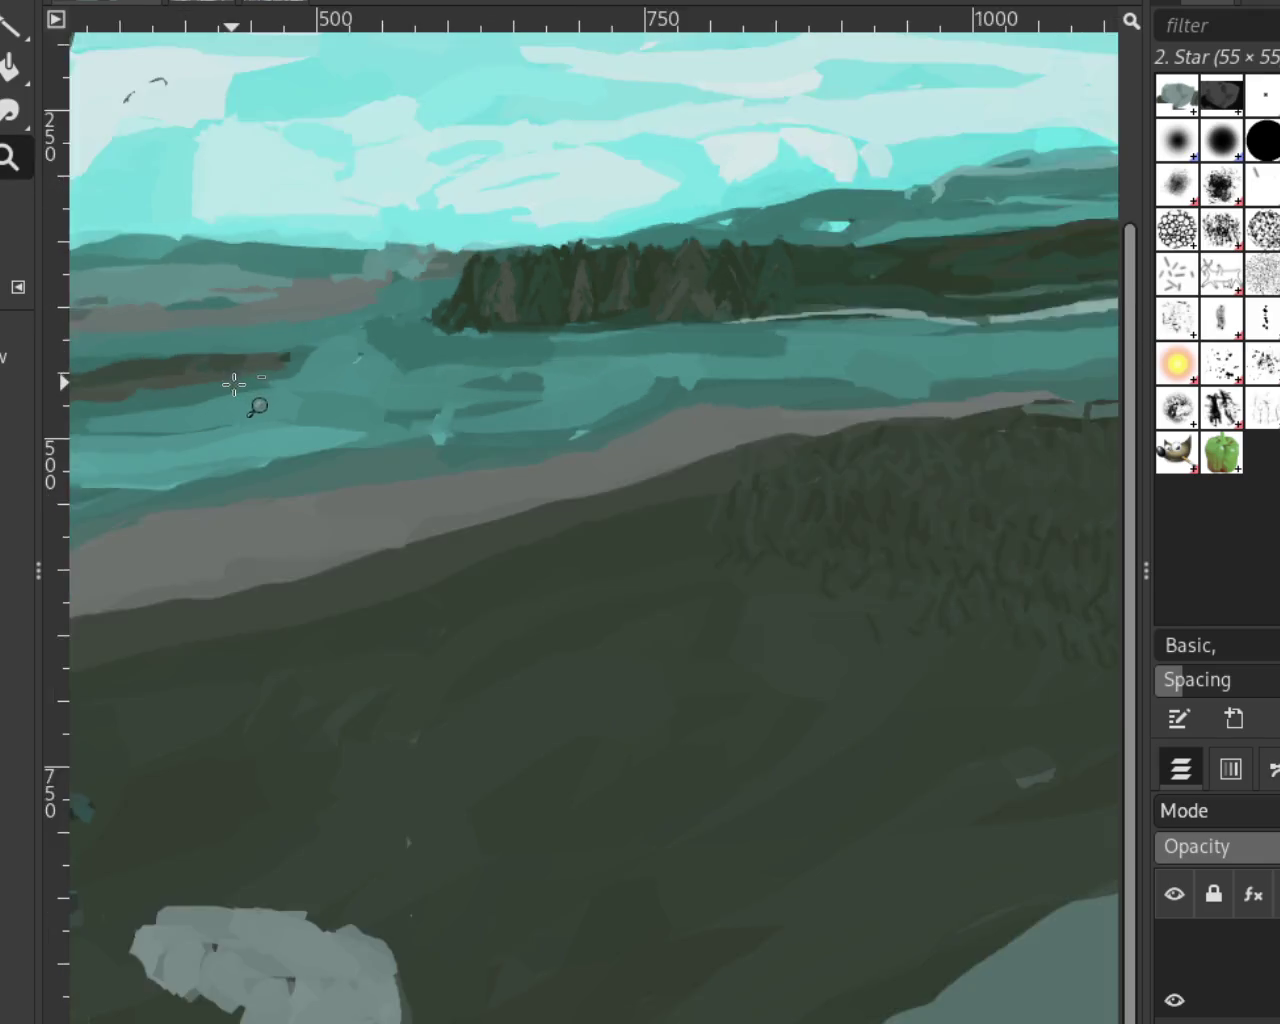
{"action": "scroll", "coordinate": [251, 380], "scroll_direction": "down", "scroll_amount": 2}
{"action": "scroll", "coordinate": [600, 380], "scroll_direction": "down", "scroll_amount": 2}
{"action": "scroll", "coordinate": [600, 380], "scroll_direction": "up", "scroll_amount": 1}
{"action": "scroll", "coordinate": [481, 350], "scroll_direction": "down", "scroll_amount": 2}
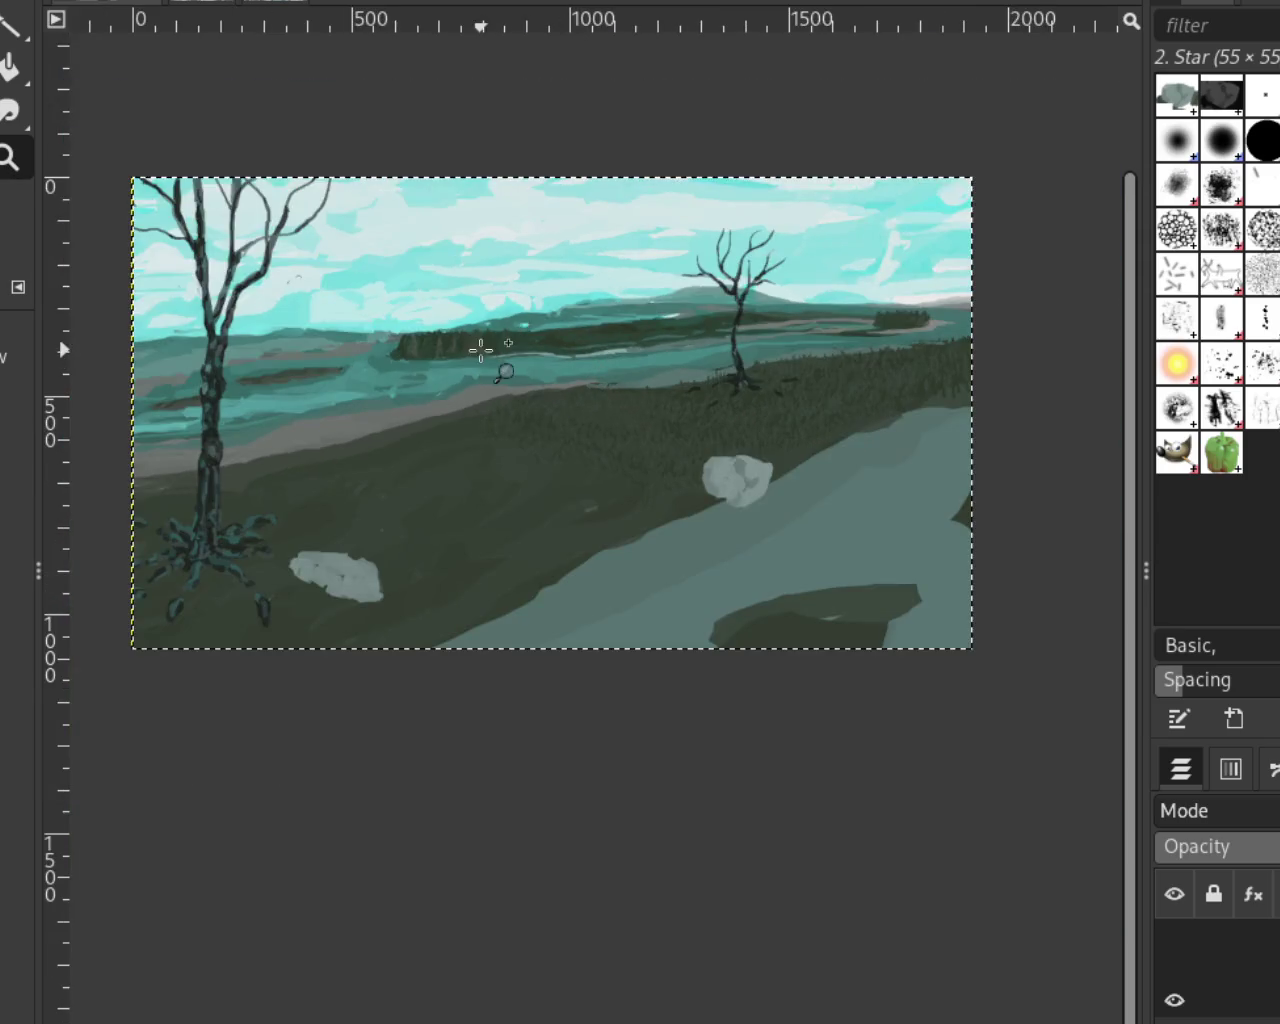
Zoom in close on the right-hand grass and pale path near the painting's edge
{"action": "left_click", "coordinate": [686, 360]}
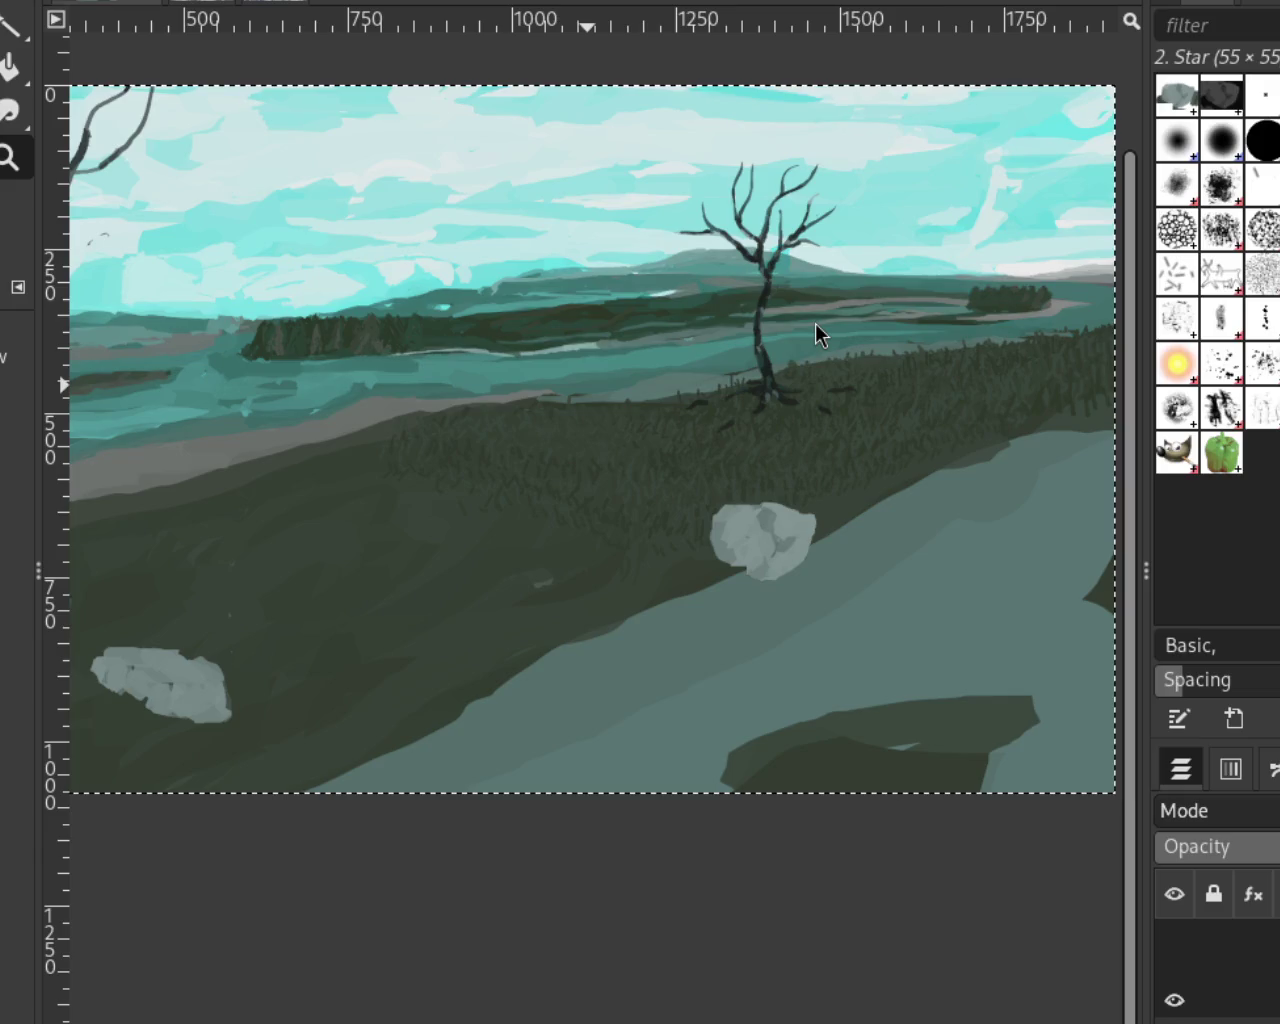
{"action": "left_click", "coordinate": [617, 531], "text": "ctrl"}
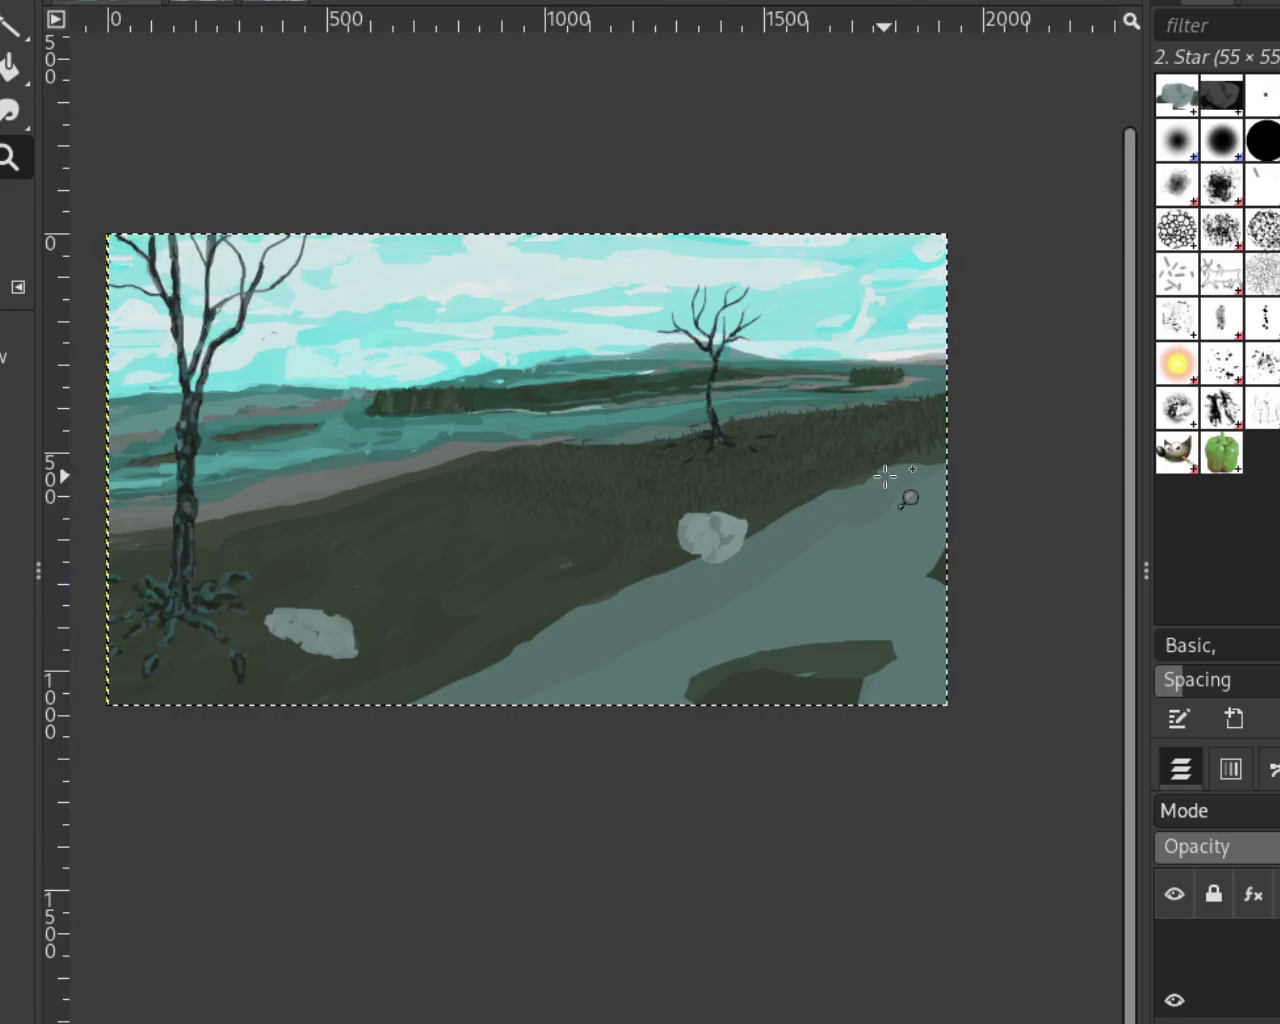
{"action": "left_click", "coordinate": [900, 485]}
{"action": "left_click", "coordinate": [908, 452]}
{"action": "left_click", "coordinate": [908, 452]}
{"action": "left_click", "coordinate": [729, 443], "text": "ctrl"}
{"action": "left_click", "coordinate": [951, 402]}
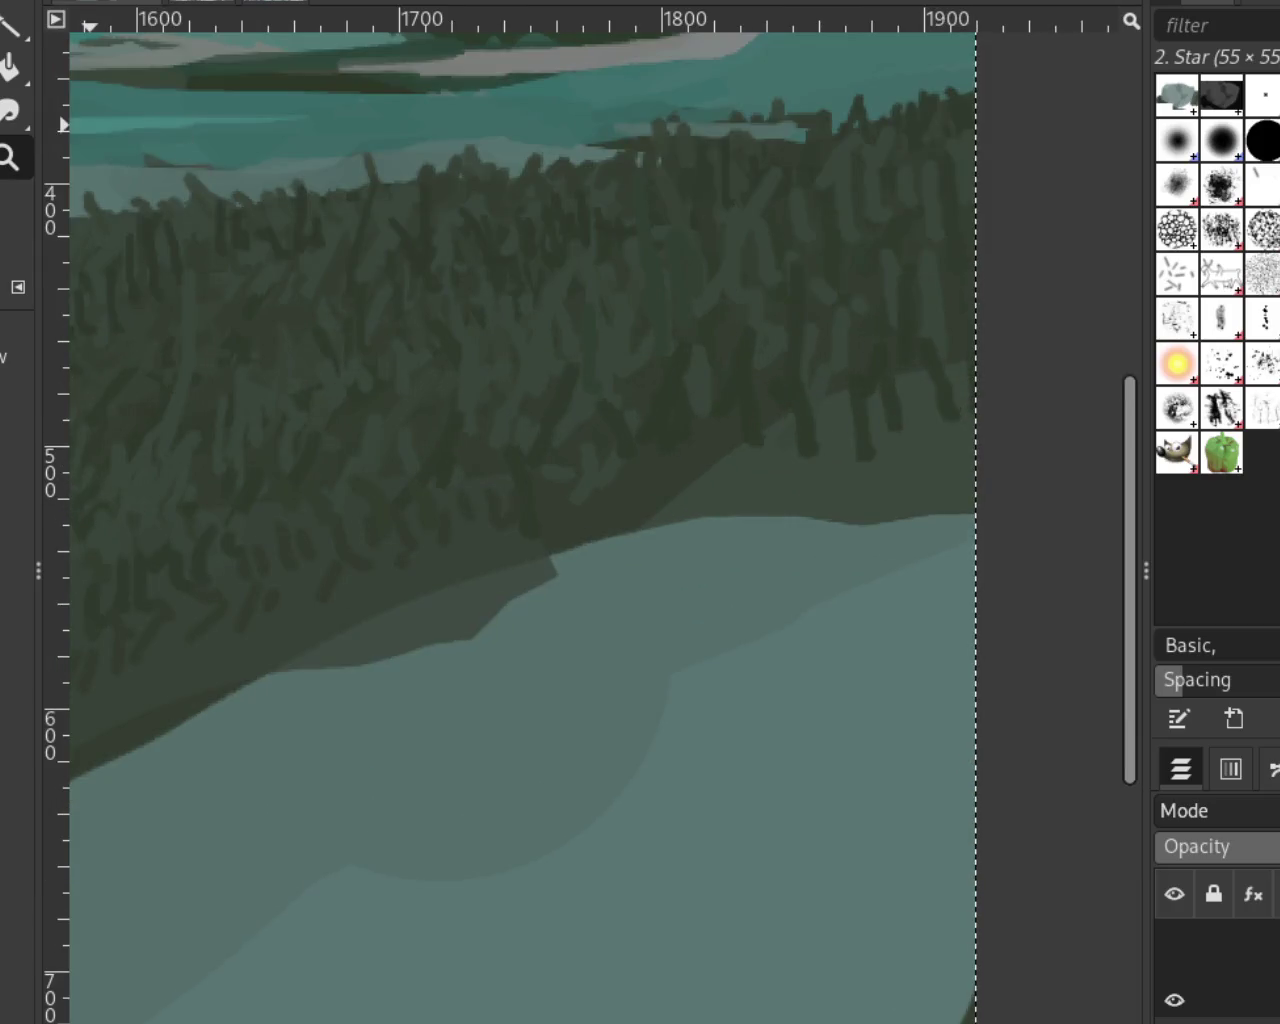
Paint a dark grass-blade stroke along the right hillside's lower edge with the Paintbrush
{"action": "key", "text": "p"}
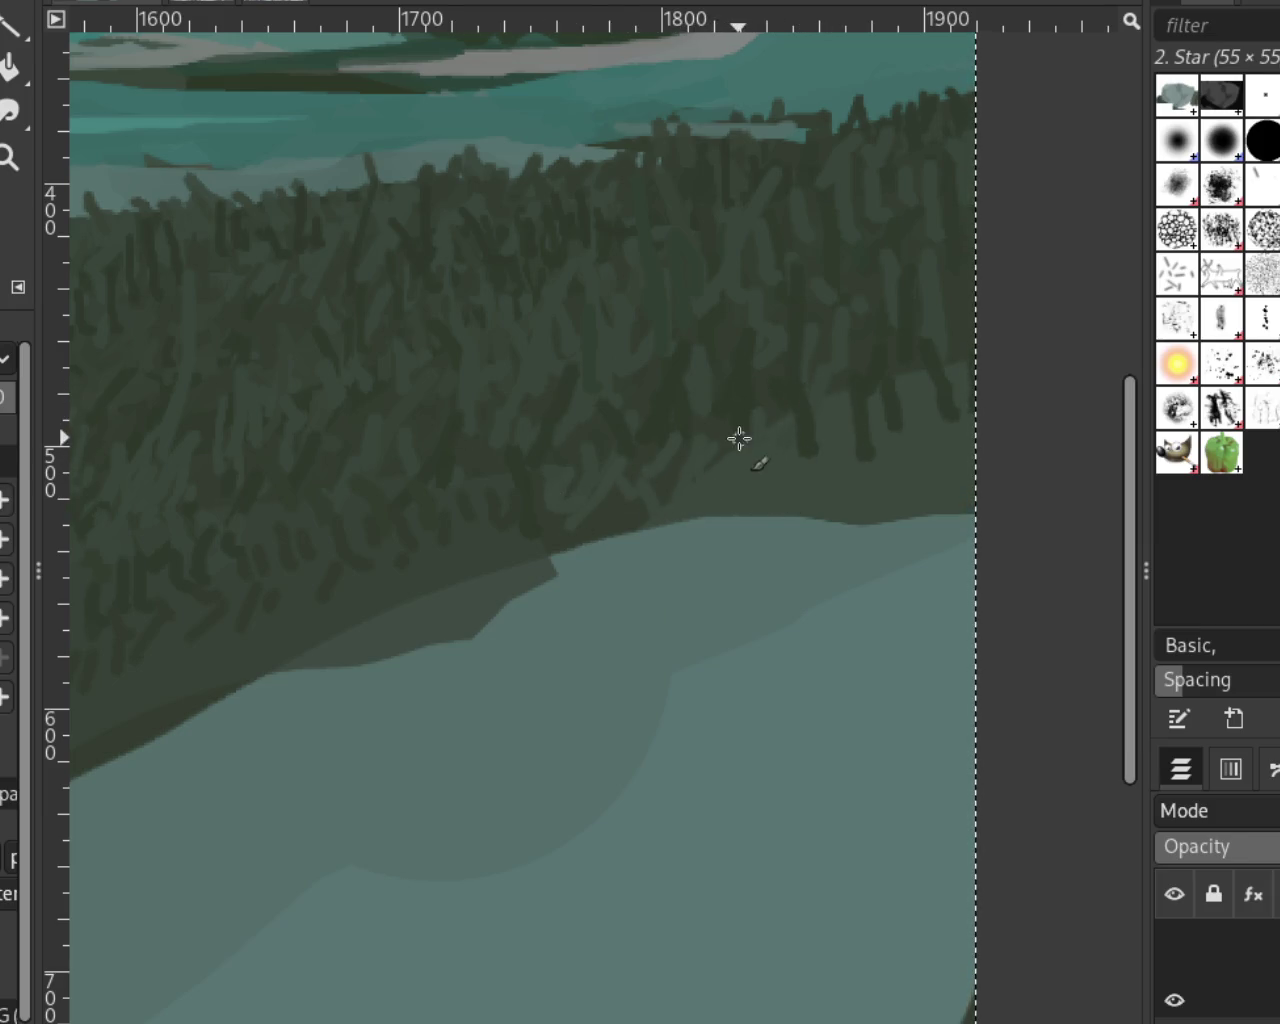
{"action": "left_click_drag", "start_coordinate": [737, 437], "coordinate": [948, 410]}
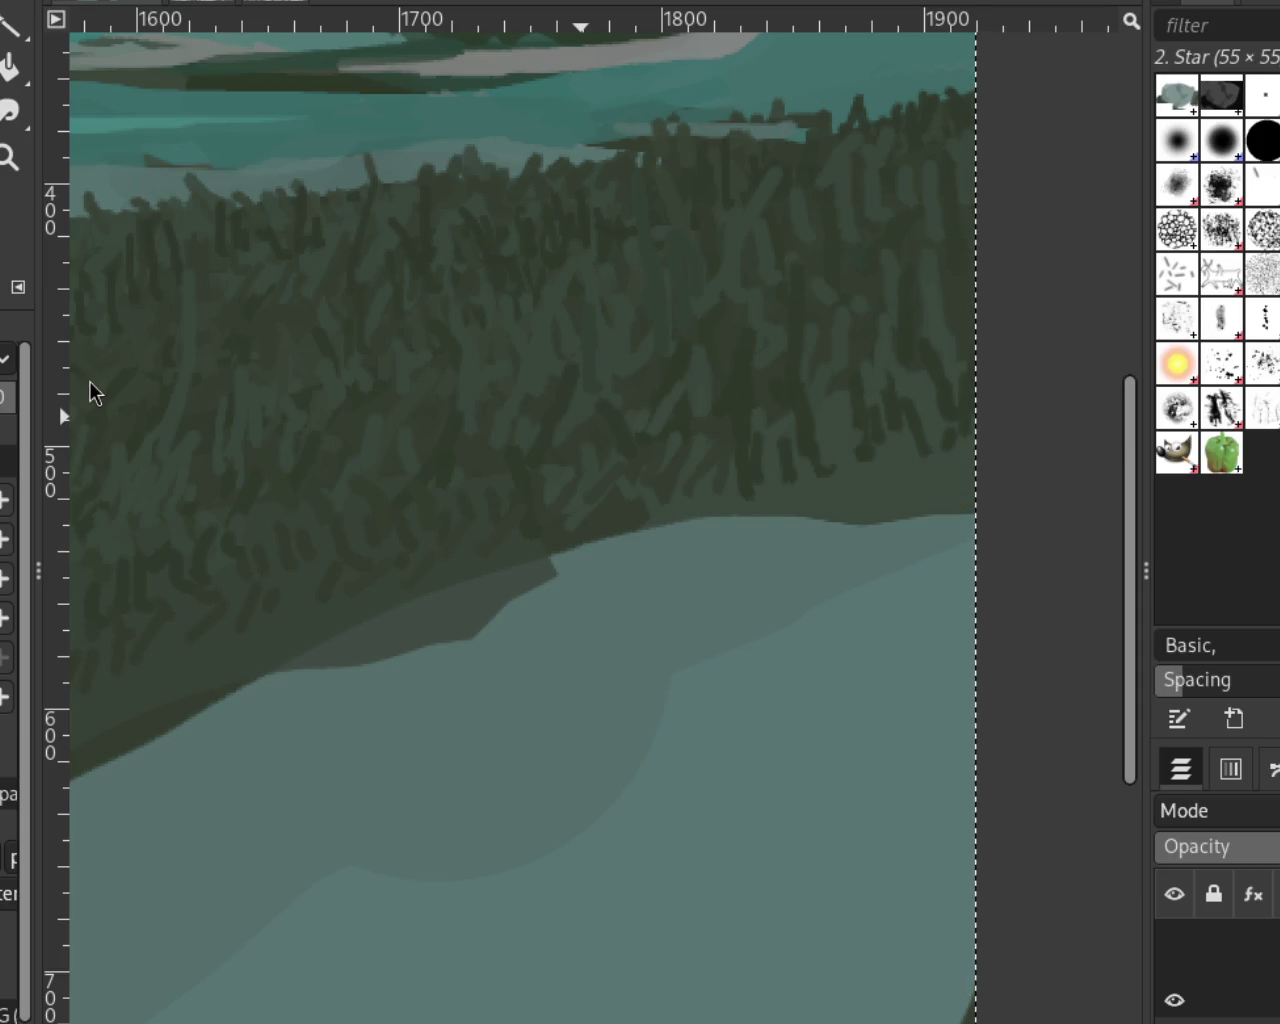
{"action": "left_click", "coordinate": [8, 165]}
{"action": "left_click", "coordinate": [529, 520], "text": "ctrl"}
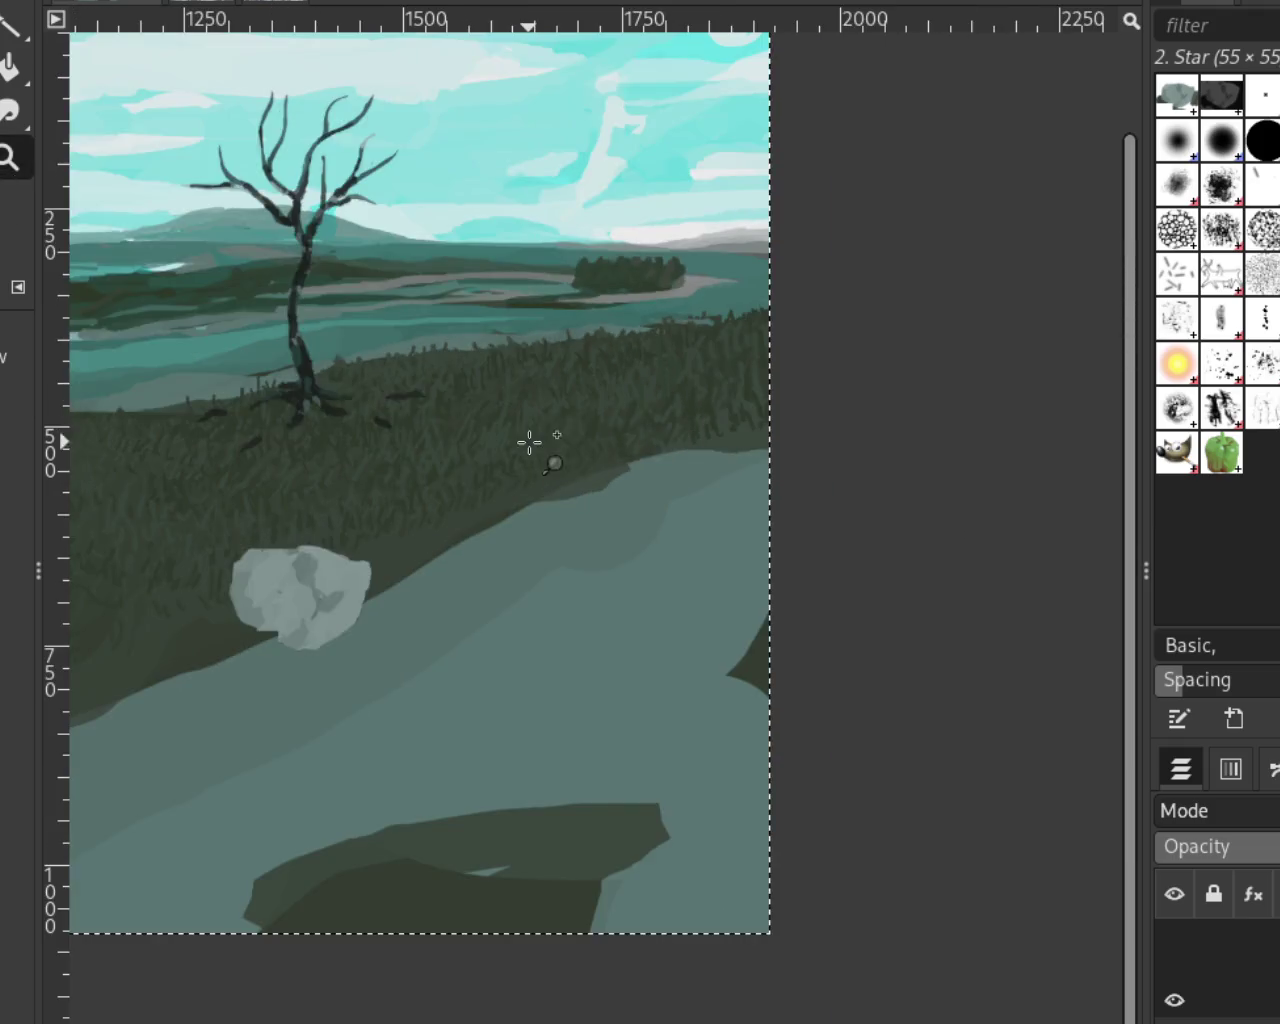
{"action": "left_click", "coordinate": [680, 431]}
{"action": "left_click", "coordinate": [583, 487], "text": "ctrl"}
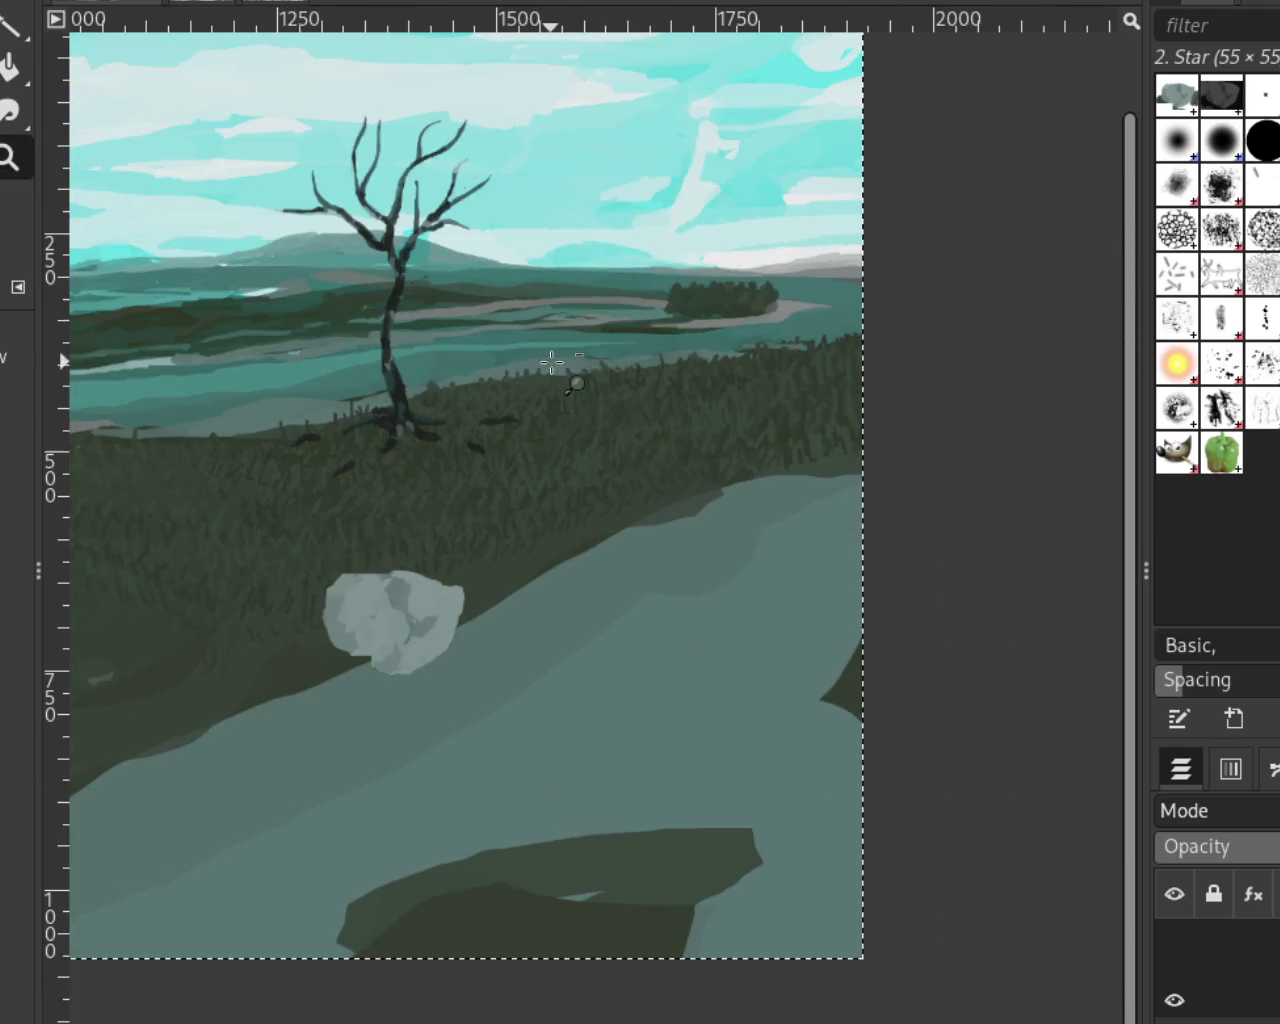
{"action": "left_click", "coordinate": [597, 256]}
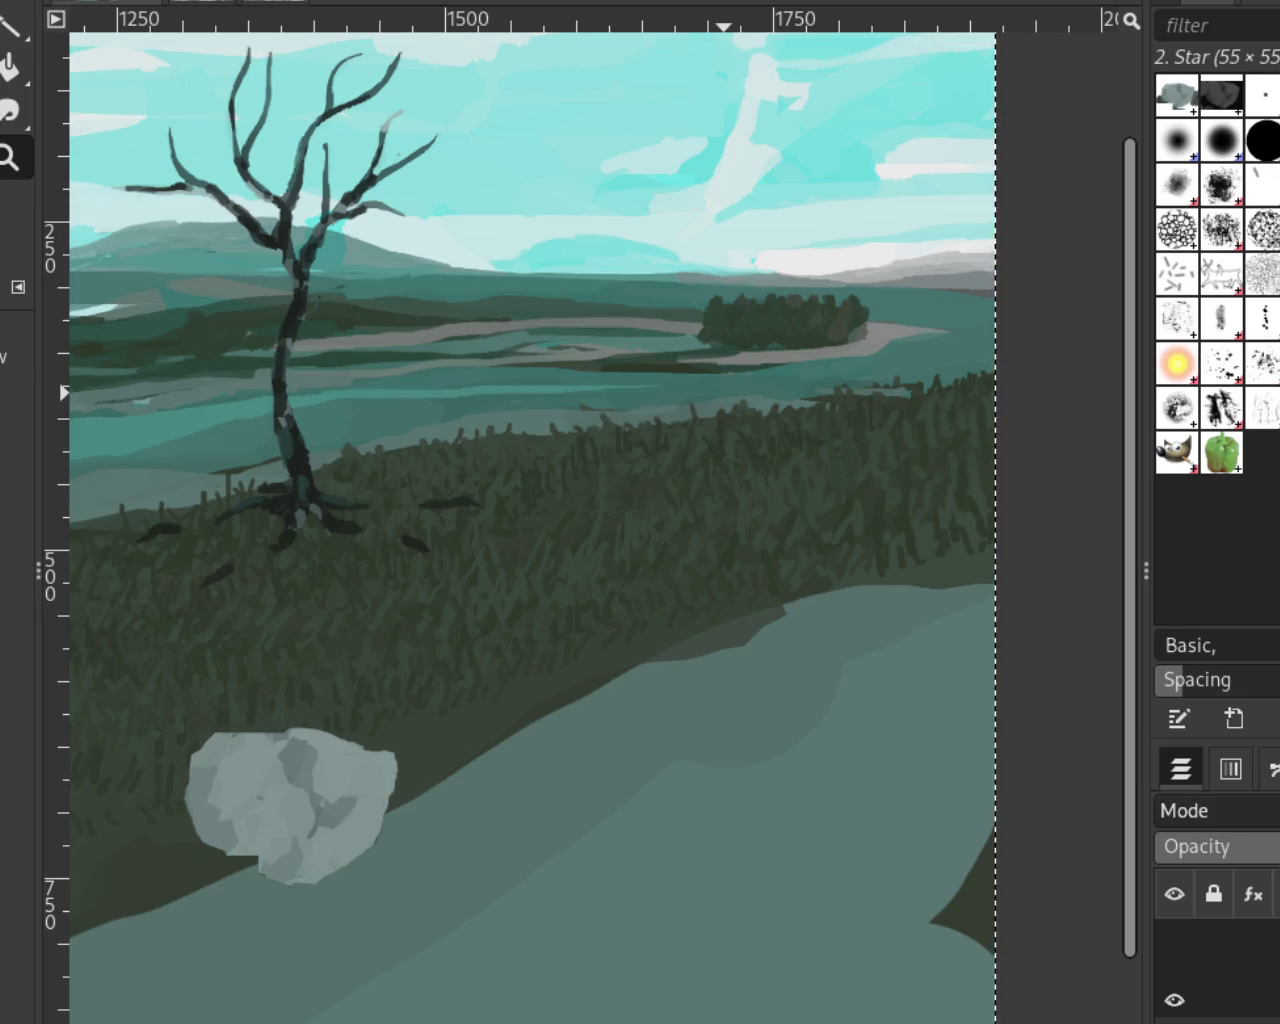
{"action": "left_click", "coordinate": [618, 387], "text": "ctrl"}
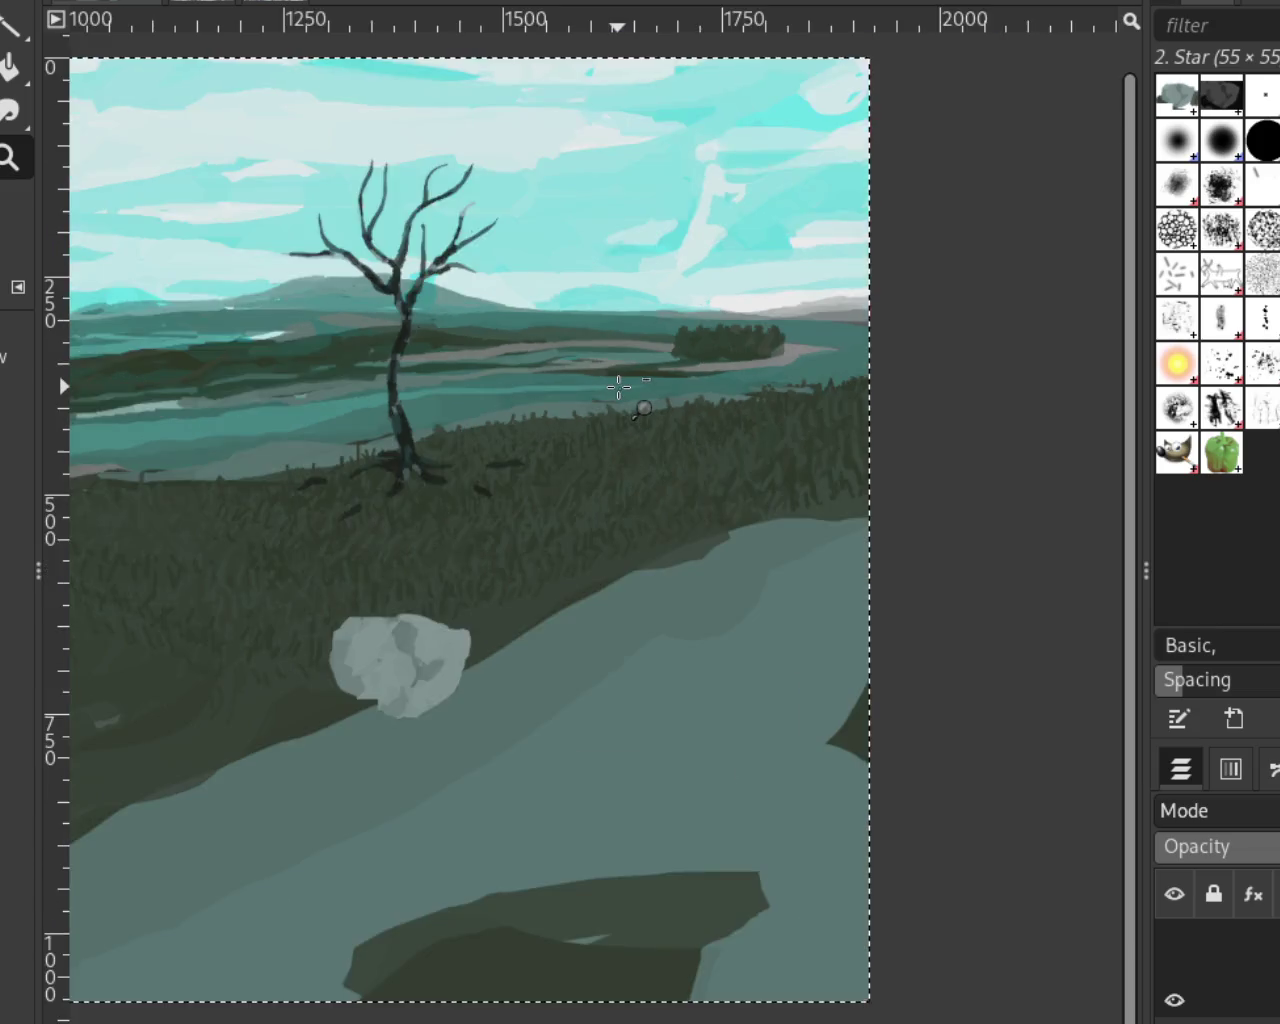
{"action": "left_click", "coordinate": [263, 300], "text": "ctrl"}
{"action": "left_click", "coordinate": [565, 338], "text": "ctrl"}
{"action": "left_click", "coordinate": [300, 380], "text": "ctrl"}
{"action": "left_click", "coordinate": [496, 380], "text": "ctrl"}
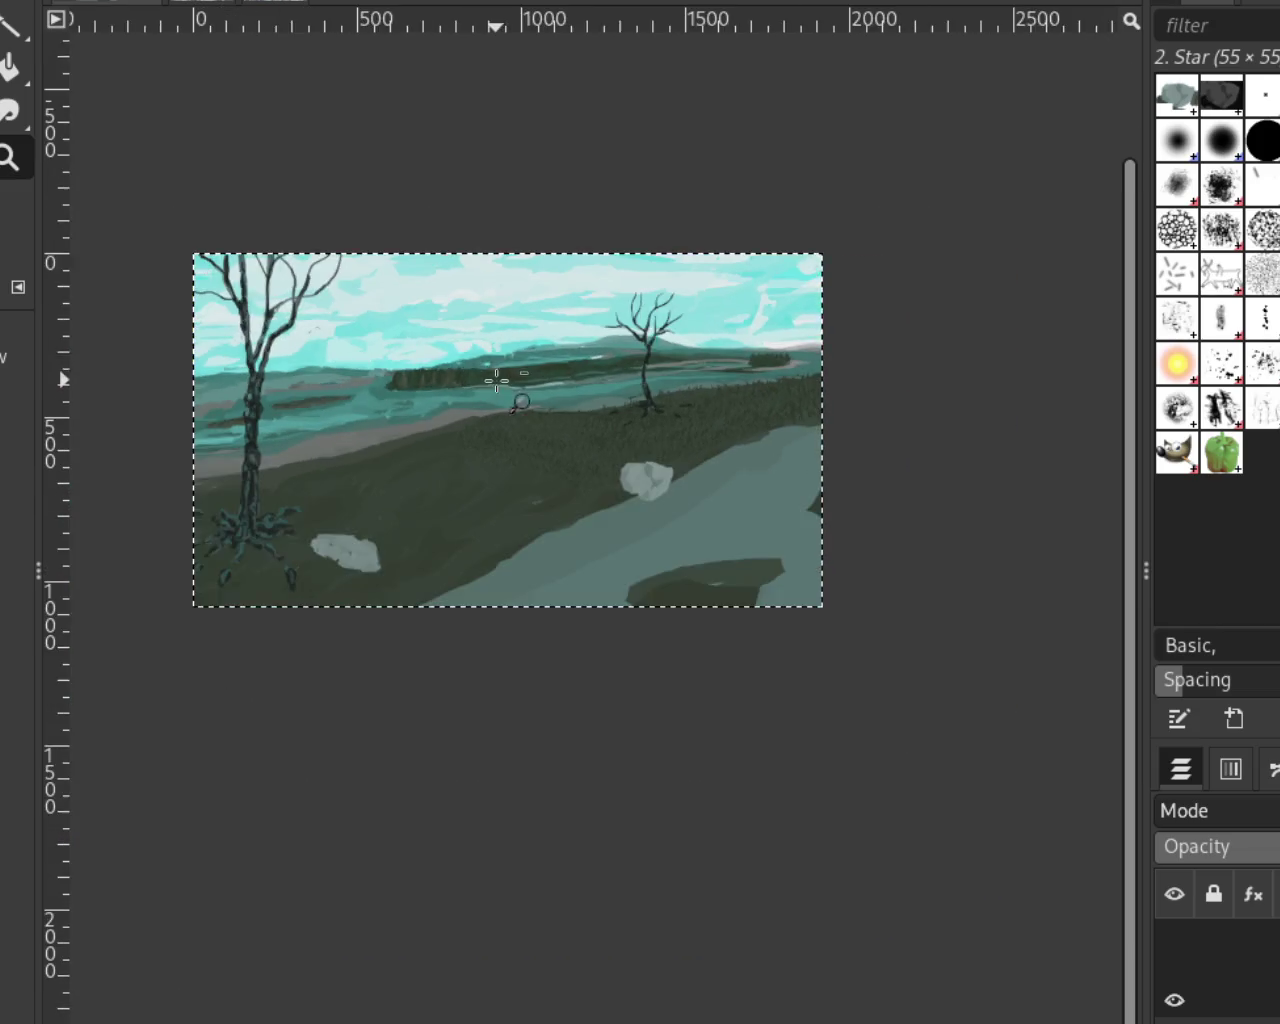
{"action": "left_click", "coordinate": [496, 380]}
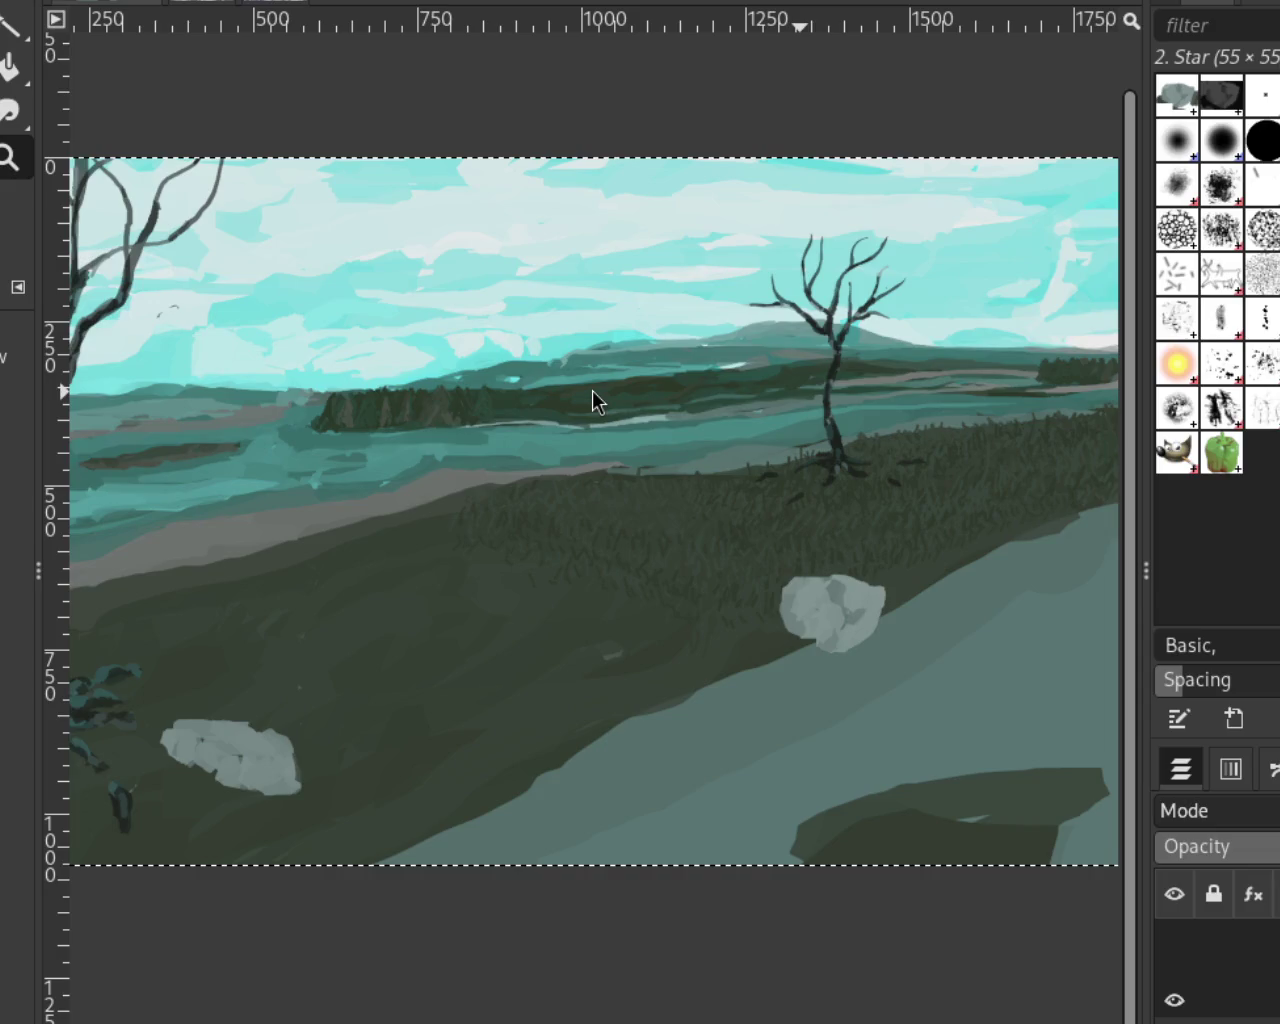
{"action": "left_click", "coordinate": [1174, 967]}
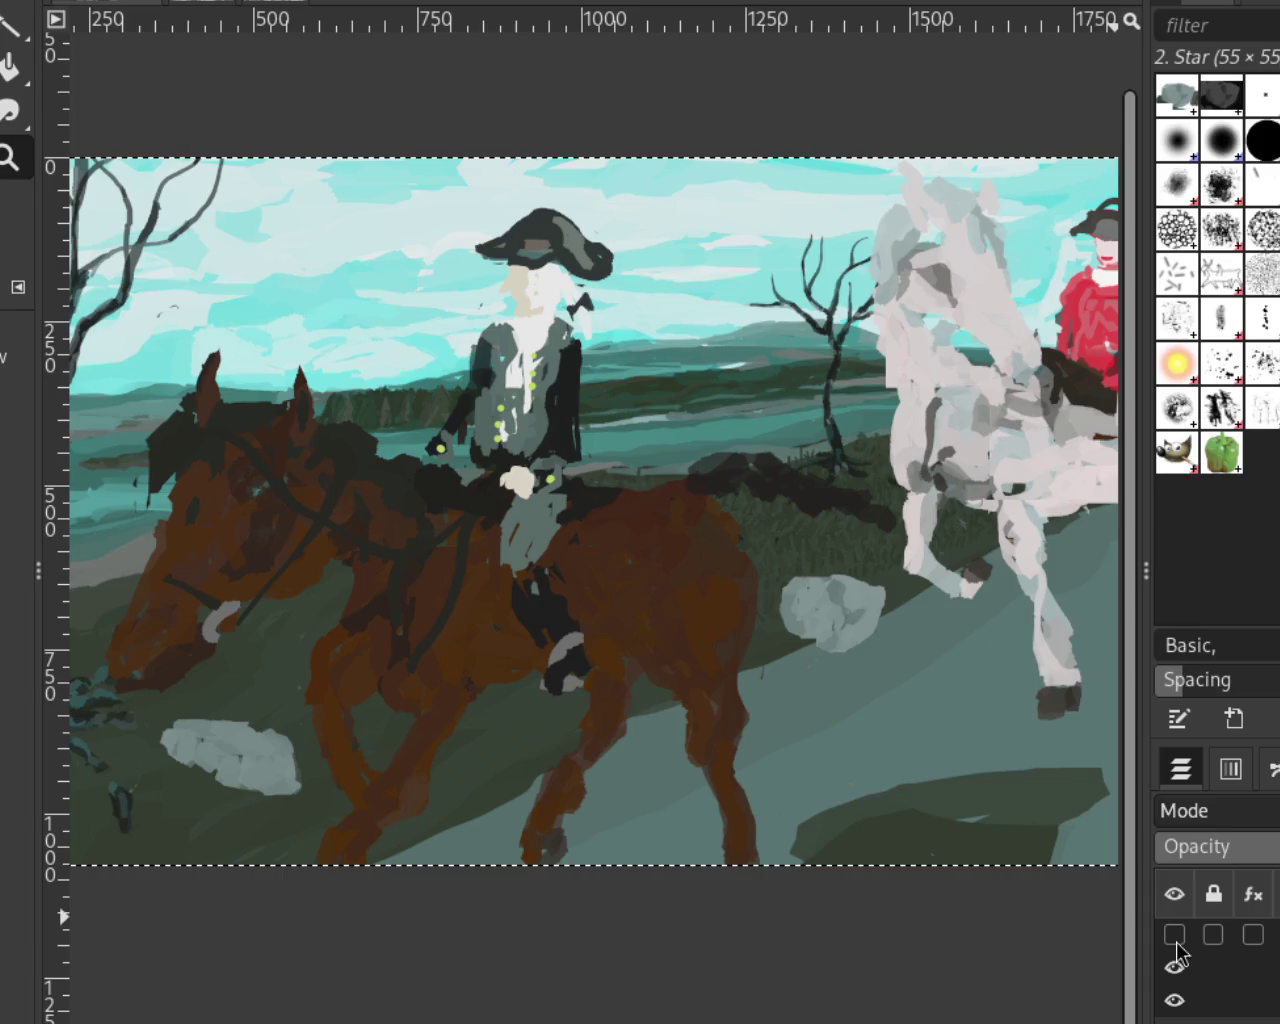
{"action": "left_click", "coordinate": [1174, 934]}
{"action": "left_click", "coordinate": [738, 488], "text": "ctrl"}
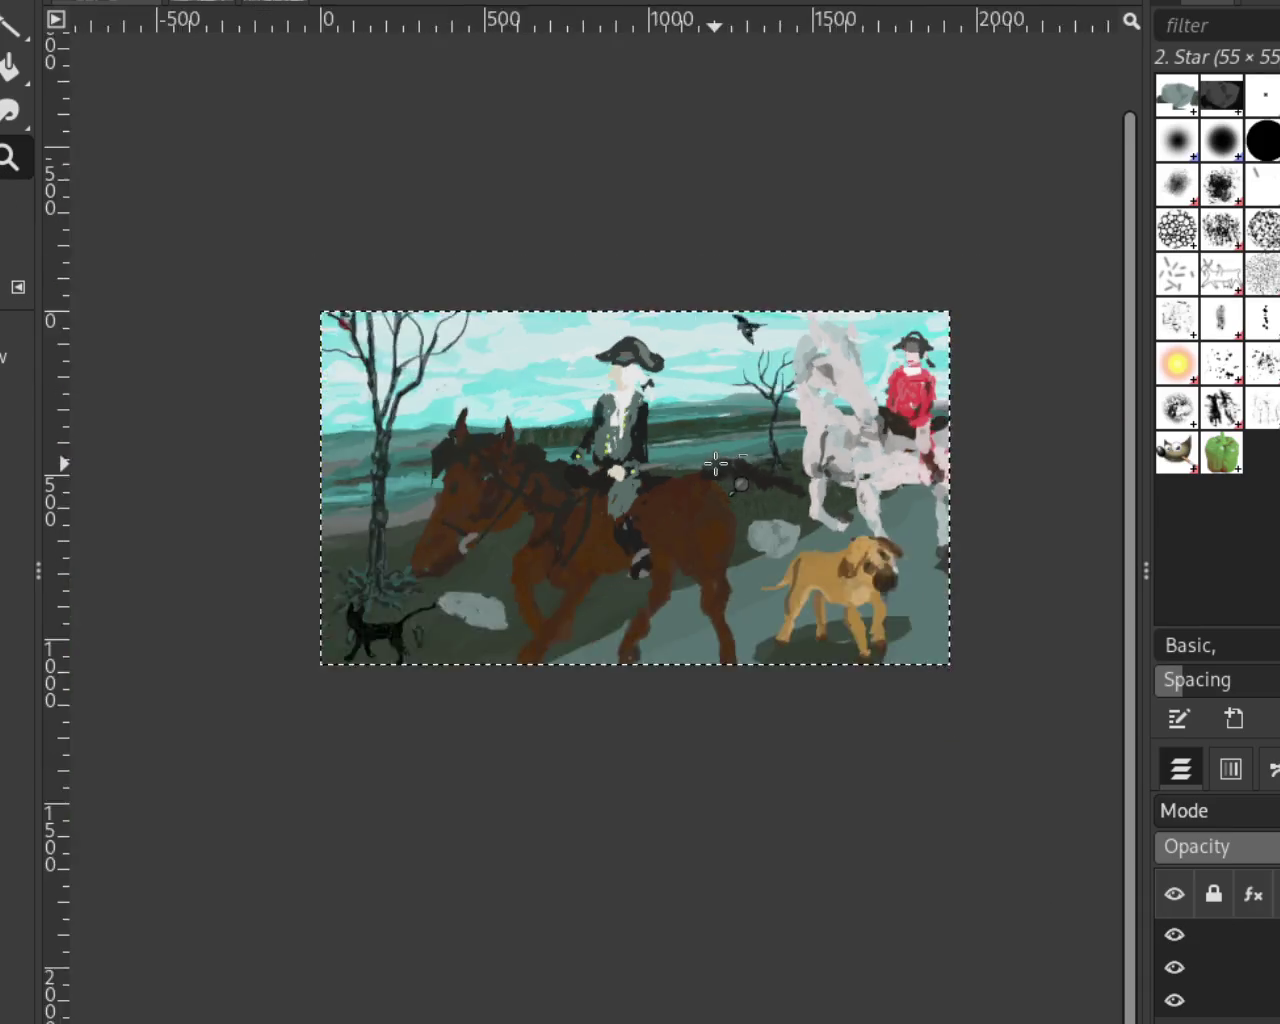
{"action": "left_click", "coordinate": [742, 652]}
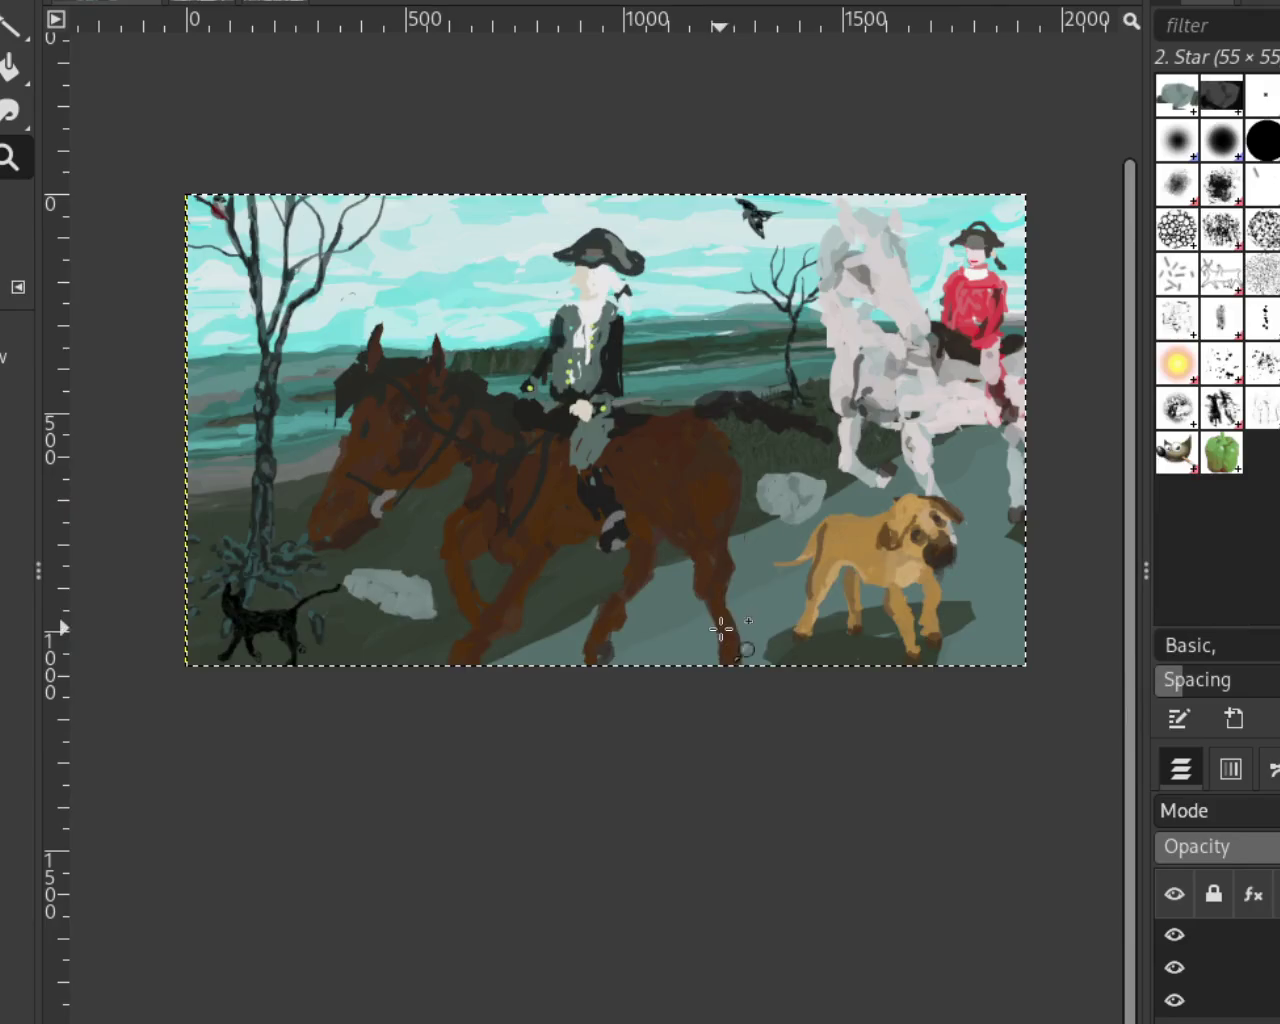
{"action": "left_click", "coordinate": [739, 546]}
{"action": "left_click", "coordinate": [739, 546], "text": "ctrl"}
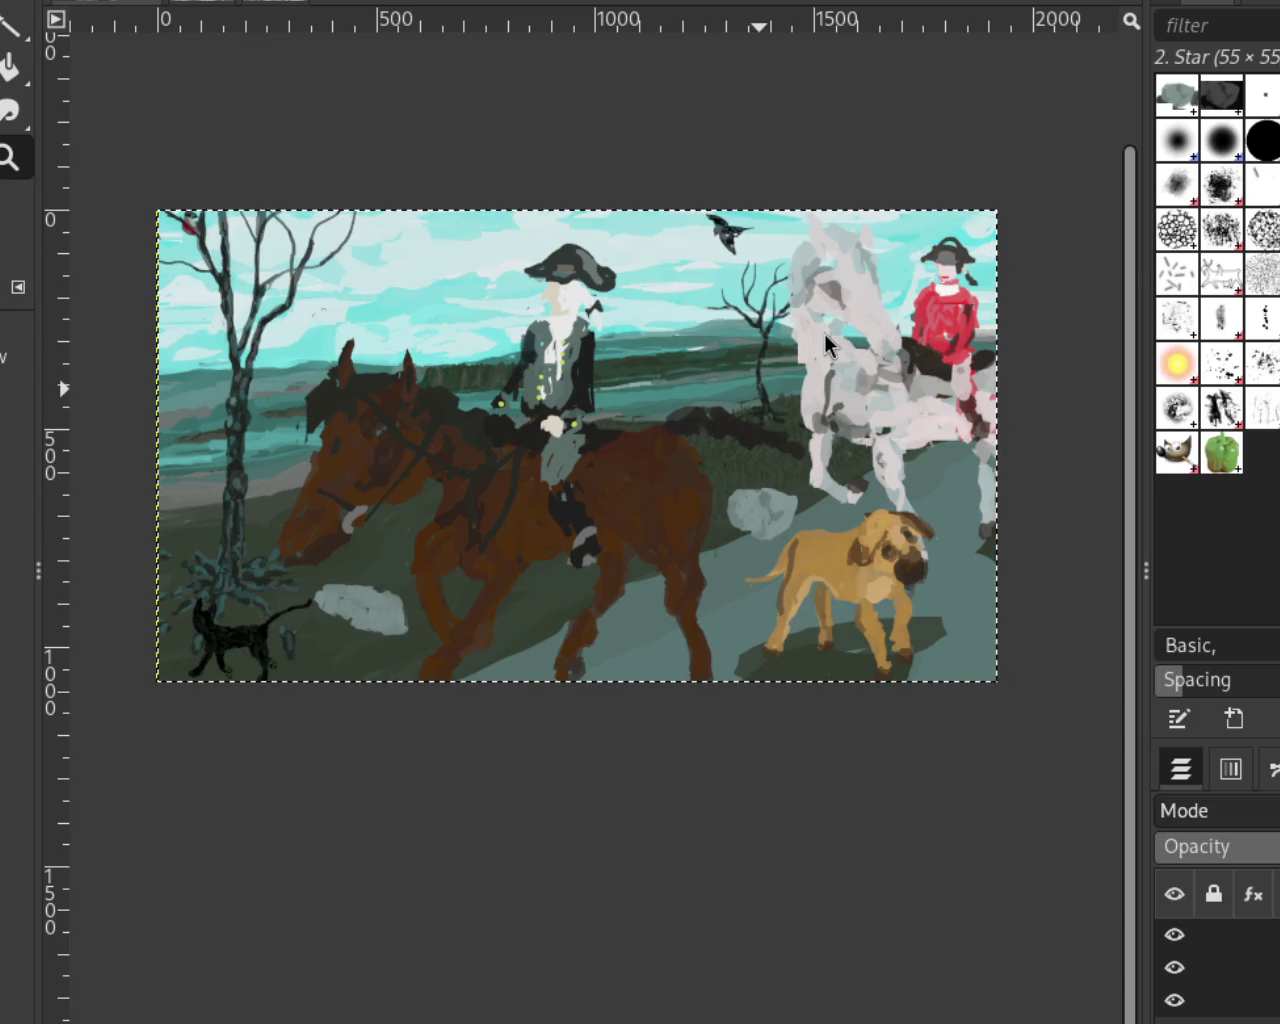
{"action": "left_click", "coordinate": [727, 365], "text": "ctrl"}
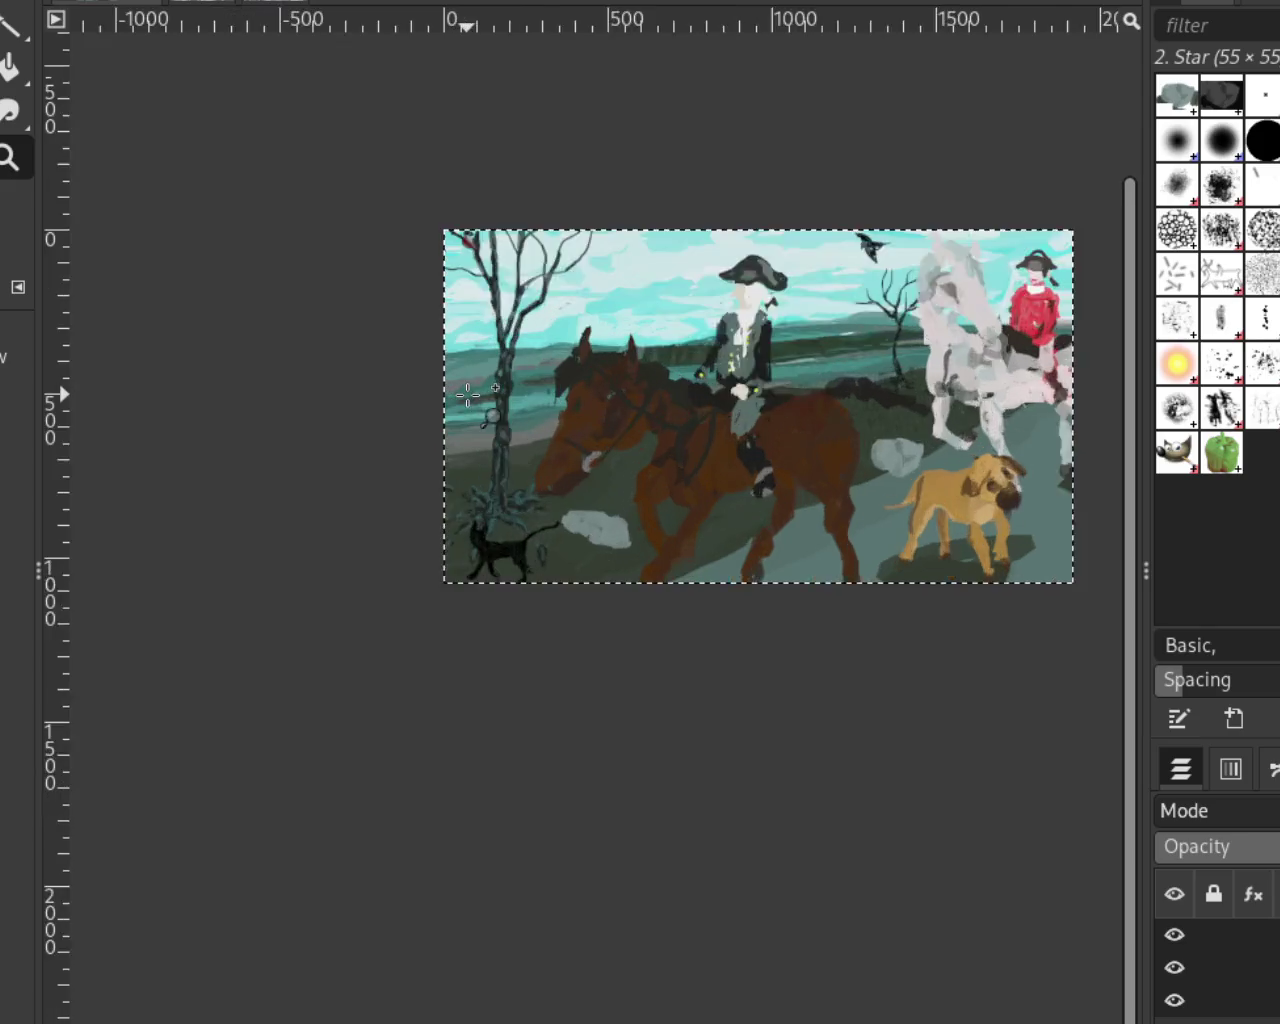
{"action": "left_click", "coordinate": [468, 395]}
{"action": "left_click", "coordinate": [509, 566]}
{"action": "left_click", "coordinate": [711, 394], "text": "ctrl"}
{"action": "left_click", "coordinate": [670, 565], "text": "ctrl"}
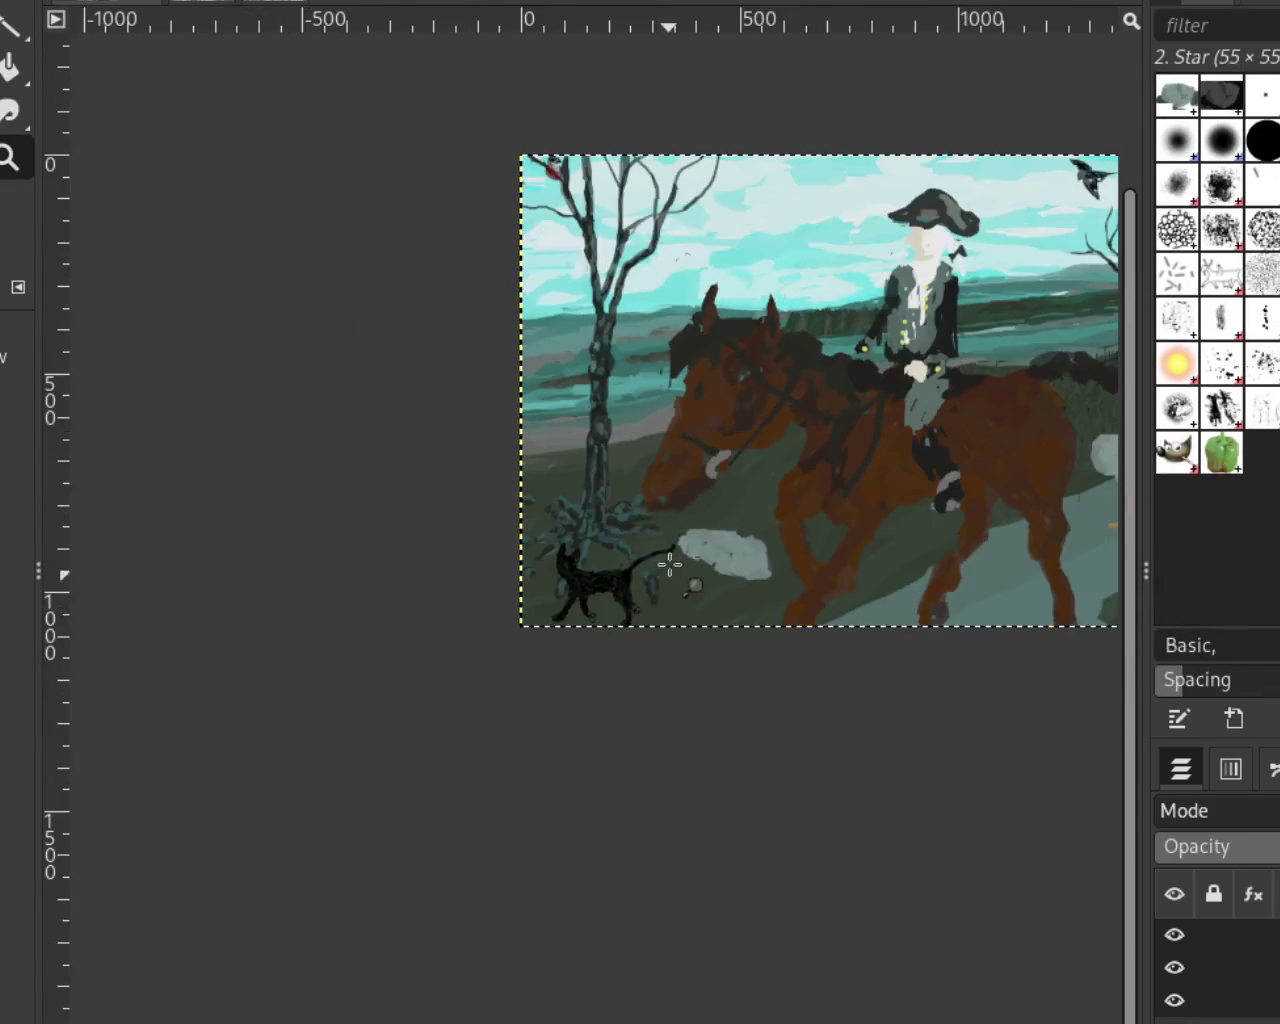
{"action": "left_click", "coordinate": [720, 250]}
{"action": "left_click", "coordinate": [598, 495], "text": "ctrl"}
{"action": "left_click", "coordinate": [575, 450]}
{"action": "left_click", "coordinate": [582, 441]}
{"action": "left_click", "coordinate": [582, 441]}
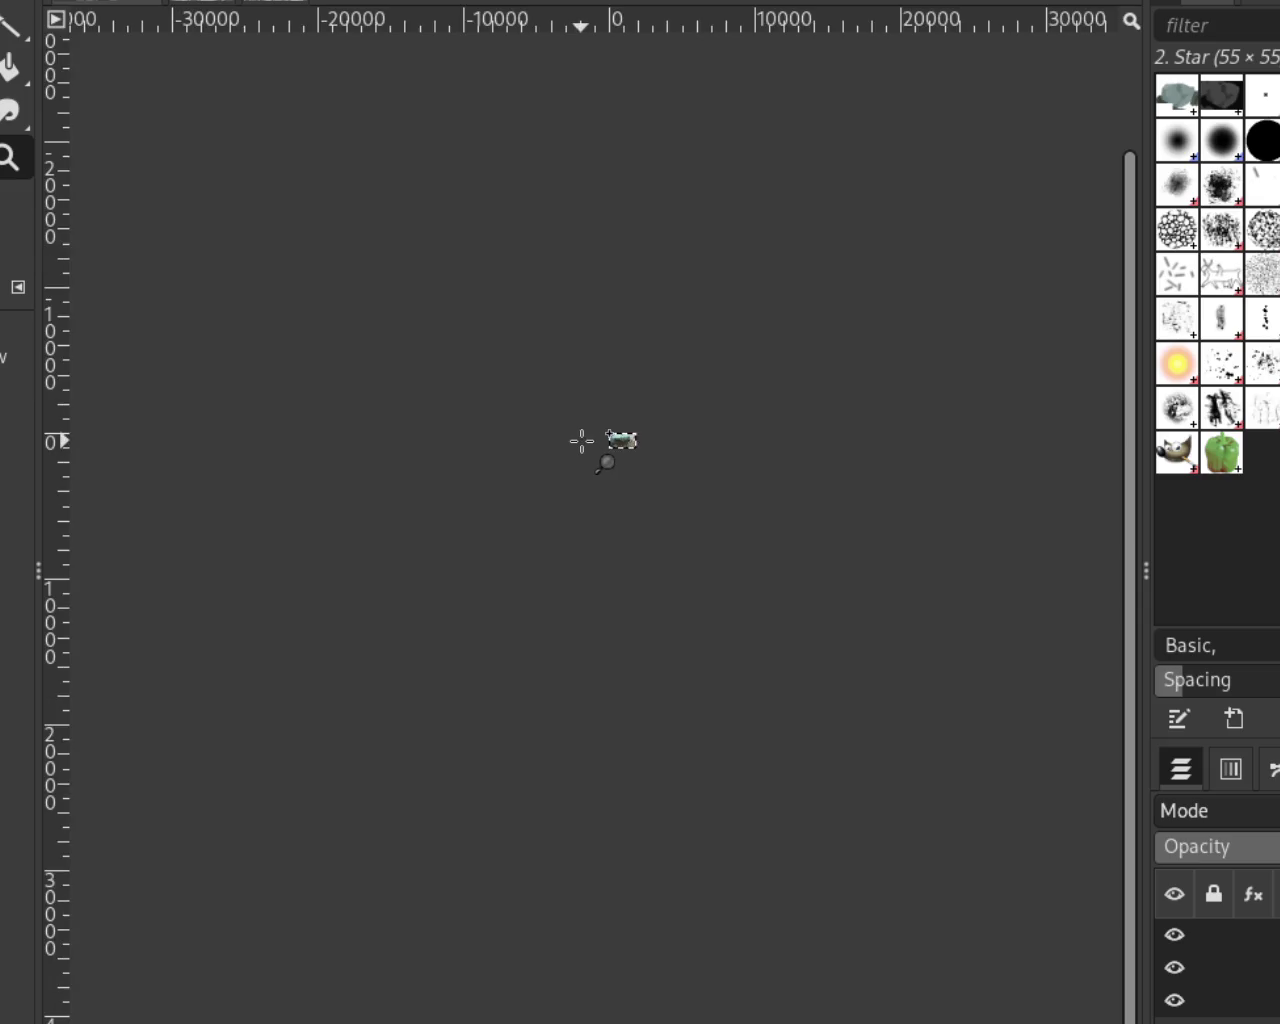
{"action": "left_click", "coordinate": [636, 437]}
{"action": "double_click", "coordinate": [620, 432]}
{"action": "double_click", "coordinate": [582, 455]}
{"action": "double_click", "coordinate": [558, 470]}
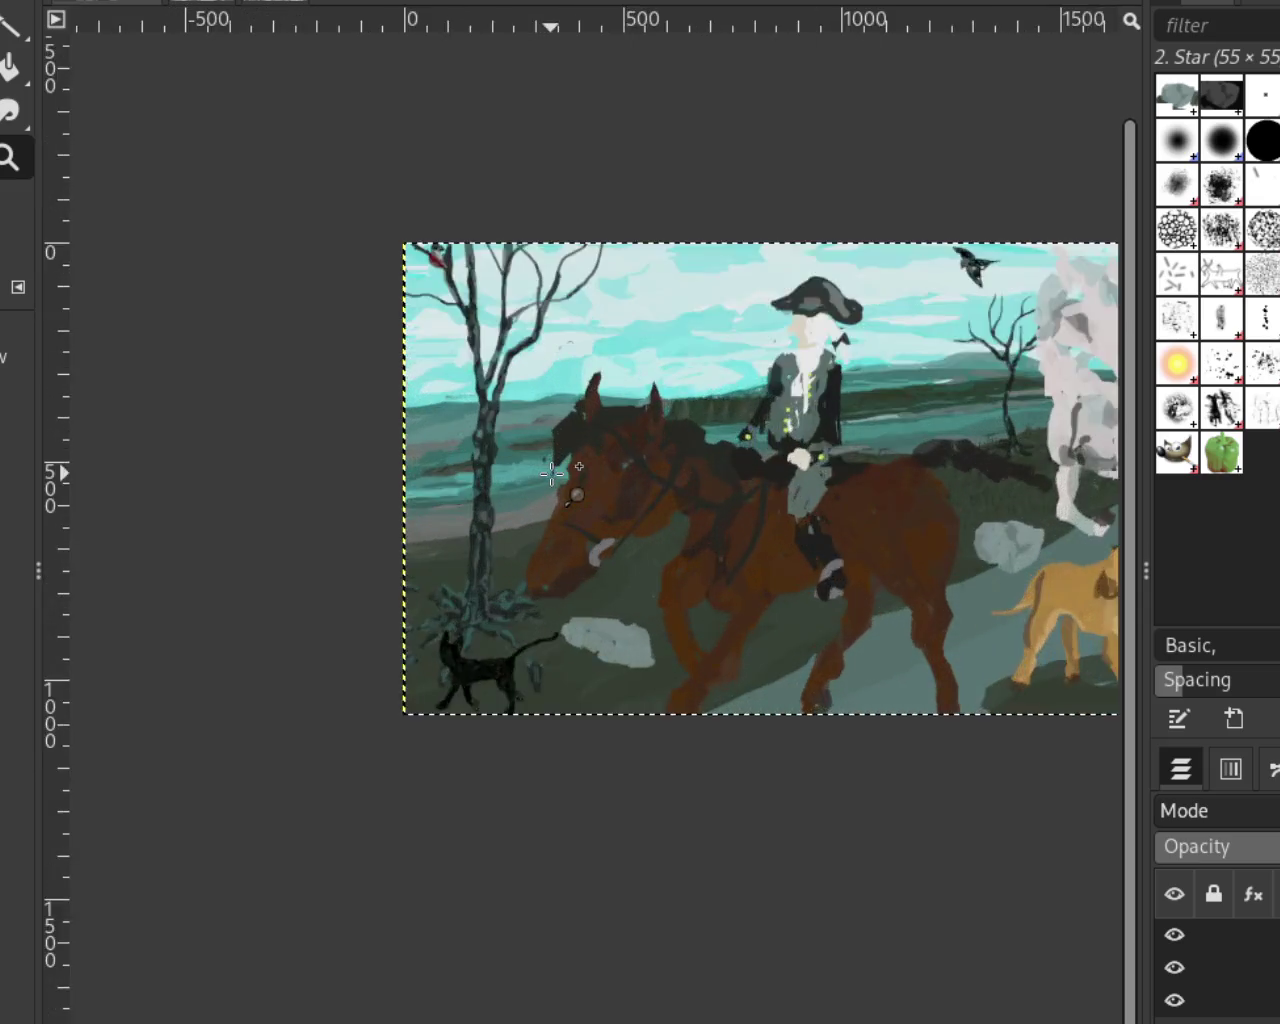
{"action": "left_click", "coordinate": [552, 472]}
{"action": "left_click", "coordinate": [549, 471], "text": "ctrl"}
{"action": "left_click", "coordinate": [711, 386]}
{"action": "left_click", "coordinate": [746, 358]}
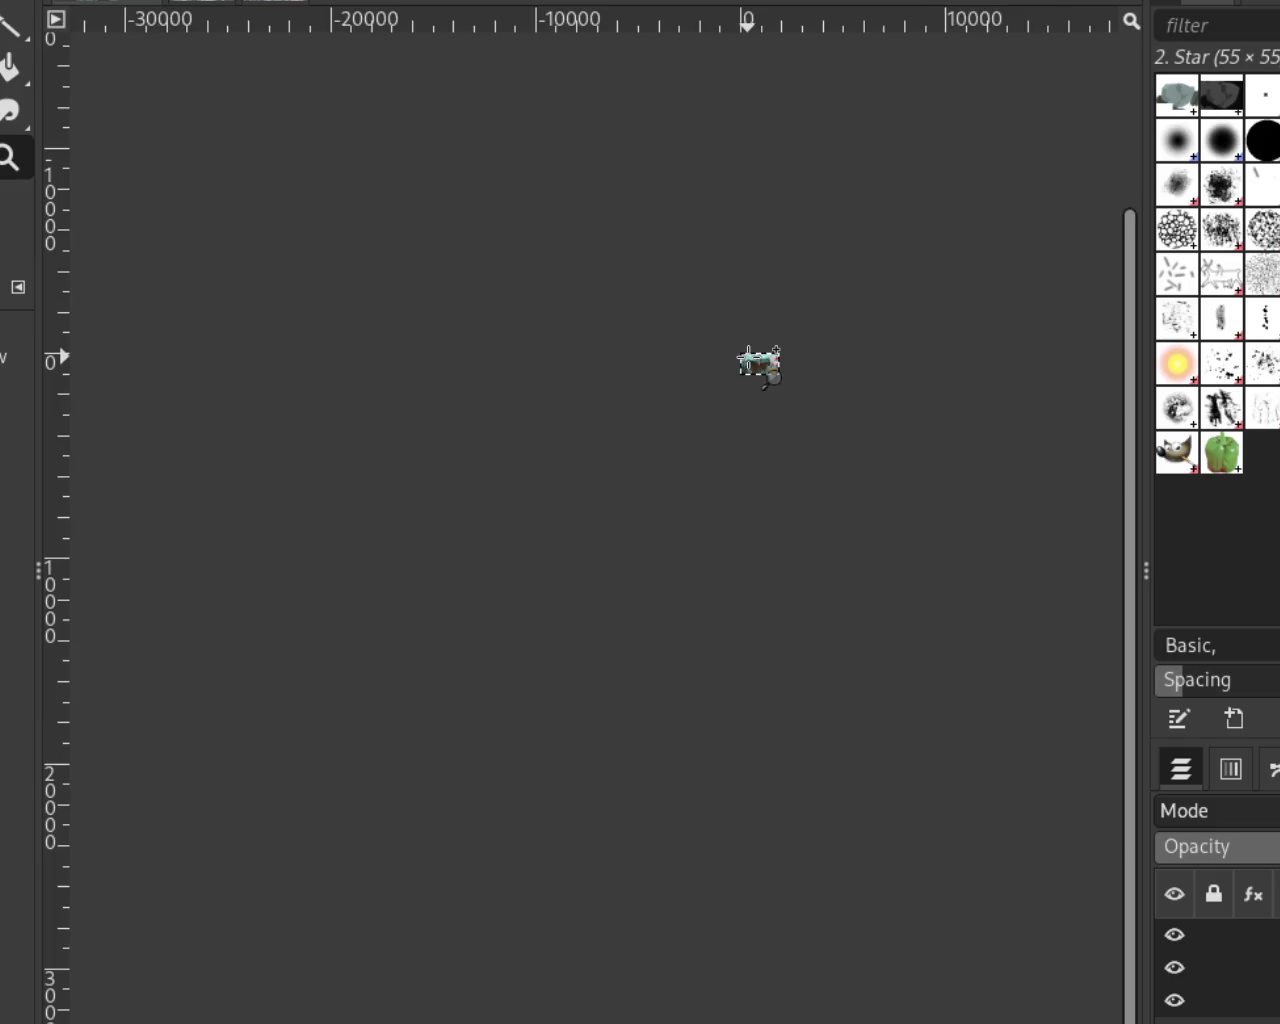
{"action": "double_click", "coordinate": [734, 374]}
{"action": "left_click", "coordinate": [710, 411], "text": "ctrl"}
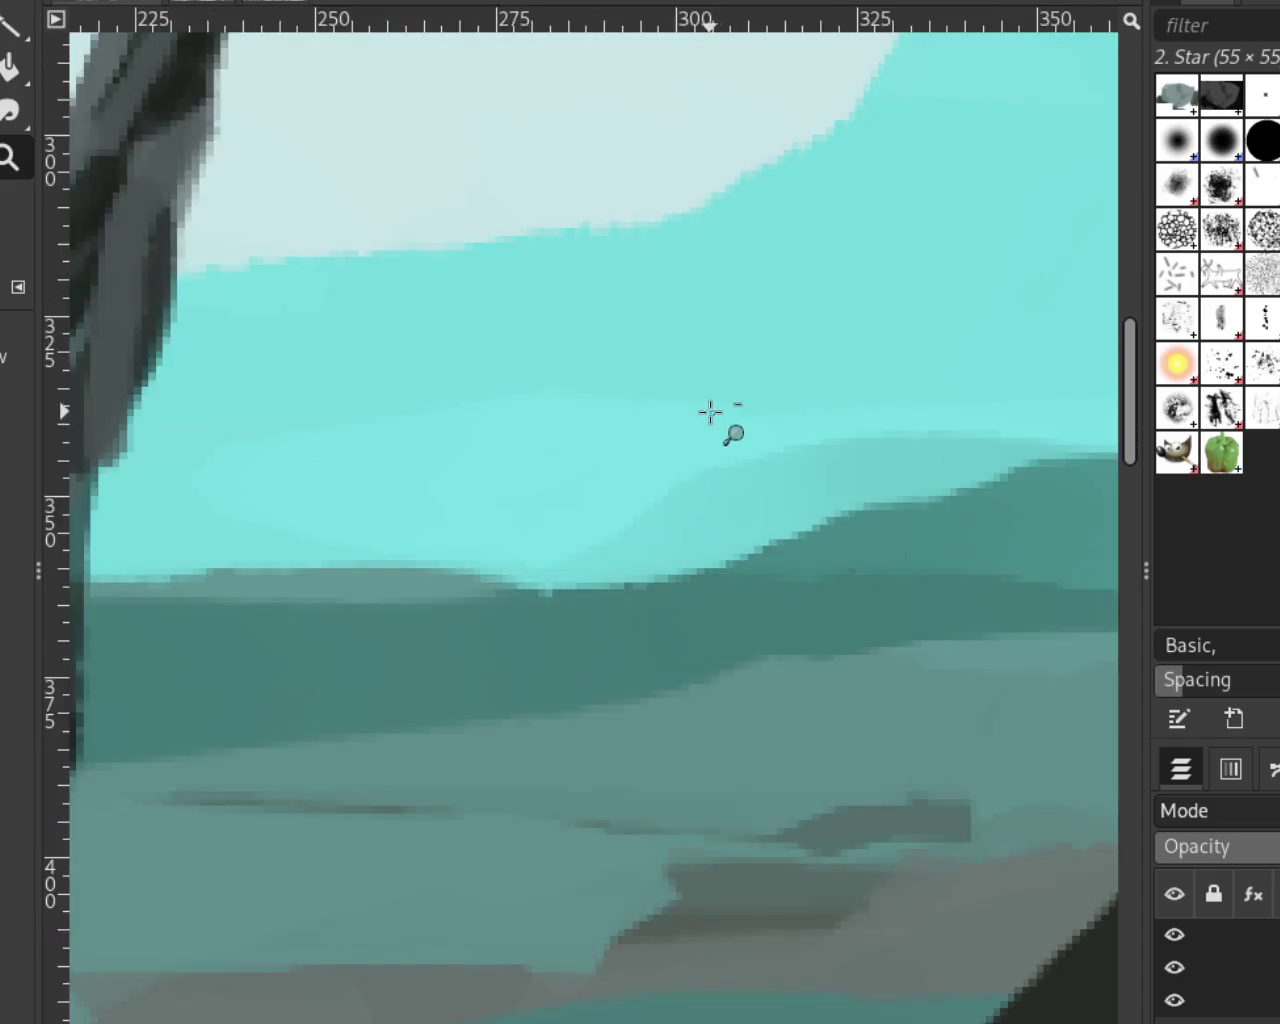
{"action": "left_click", "coordinate": [710, 411], "text": "ctrl"}
{"action": "left_click", "coordinate": [709, 412]}
{"action": "left_click", "coordinate": [708, 413]}
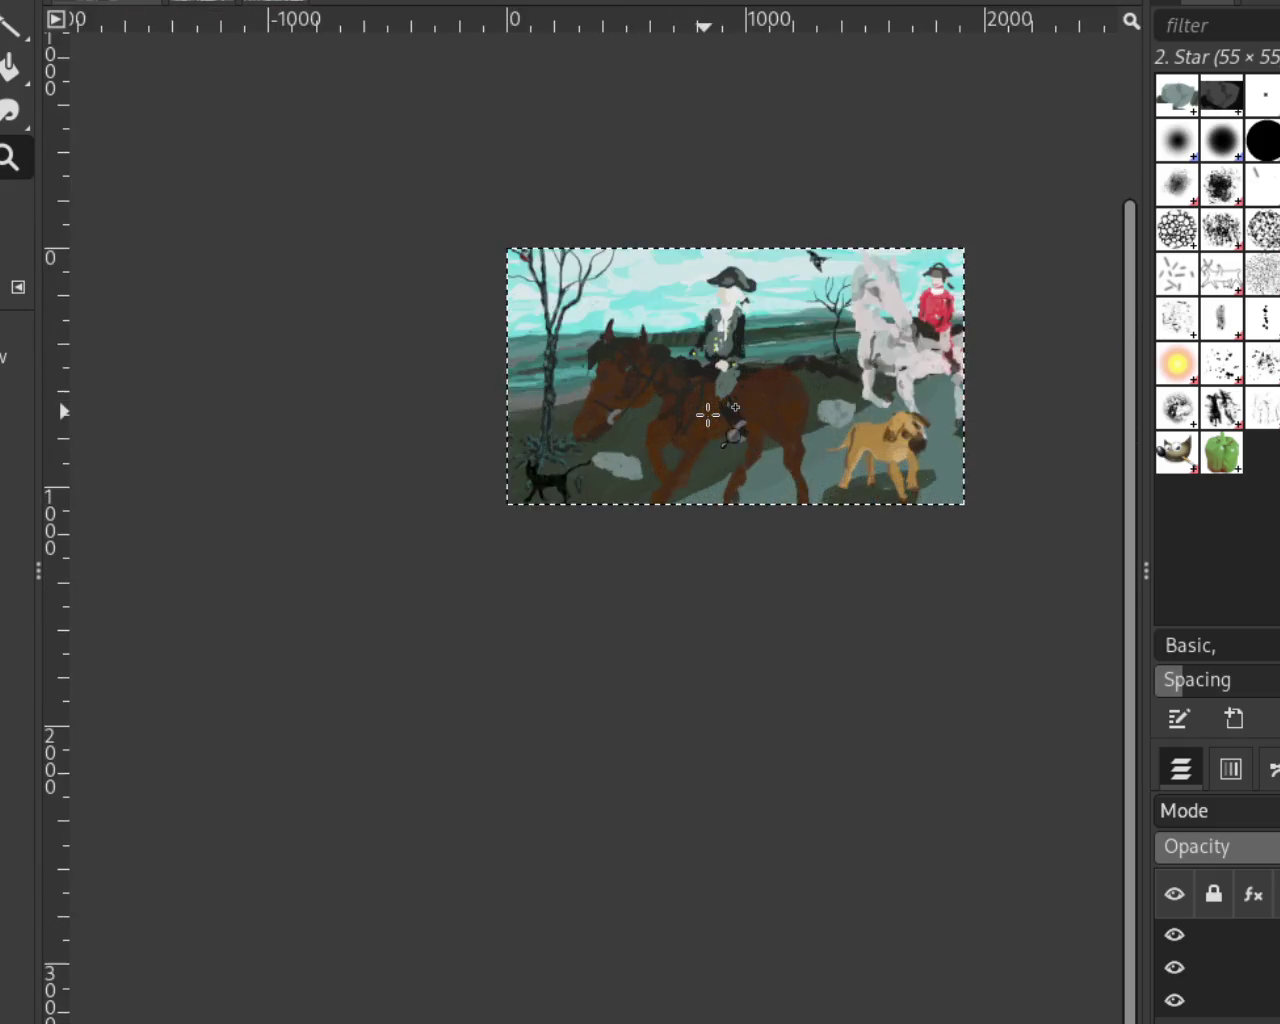
{"action": "left_click", "coordinate": [708, 413]}
{"action": "left_click", "coordinate": [699, 414]}
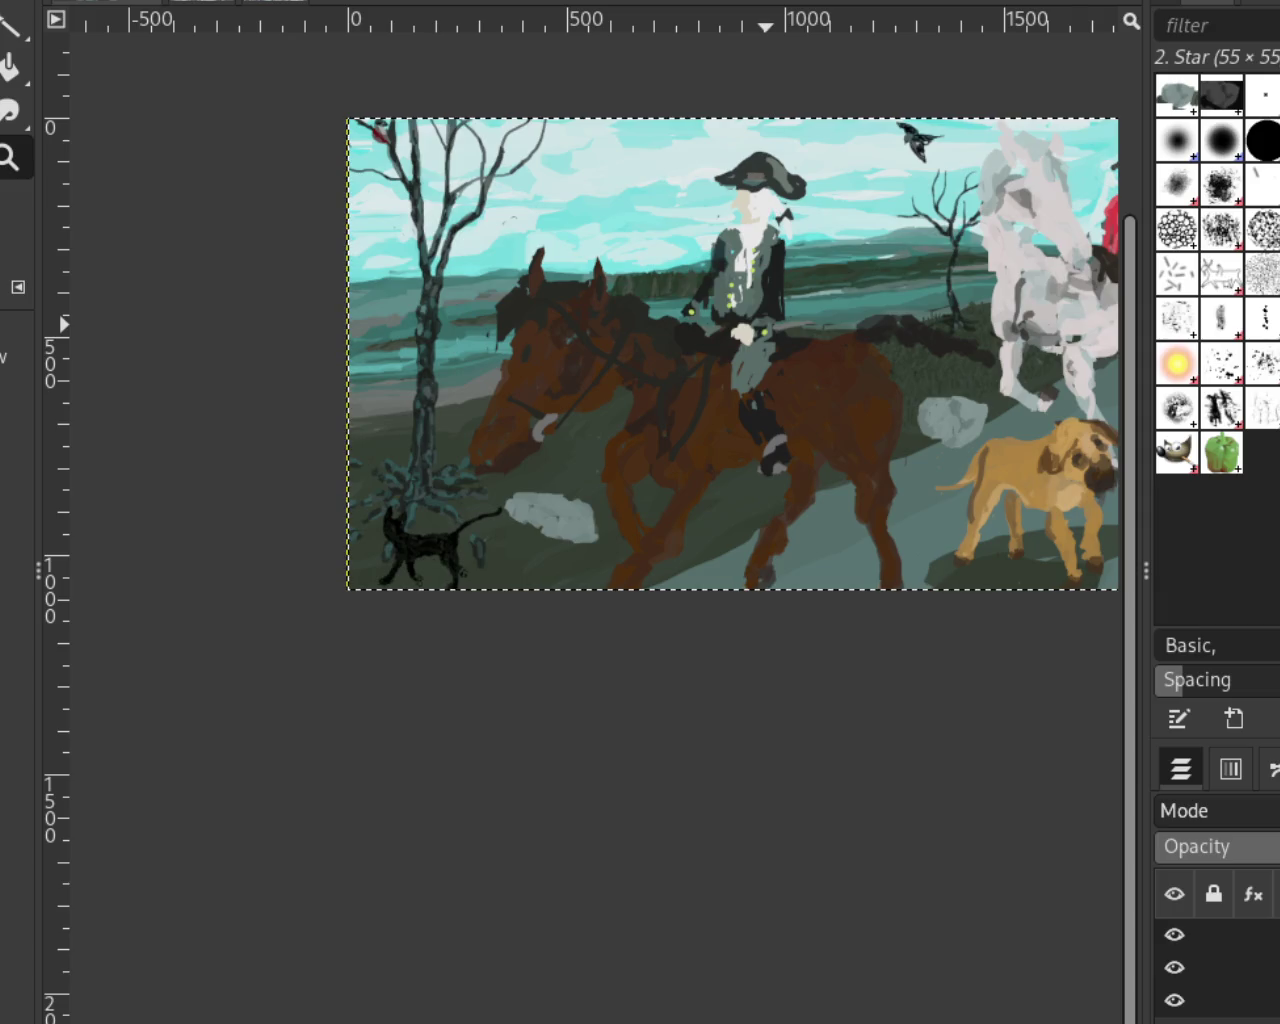
Zoom in around the lead rider and horses' backs, scrolling to inspect the bushes behind
{"action": "left_click", "coordinate": [351, 429], "text": "ctrl"}
{"action": "left_click", "coordinate": [543, 388]}
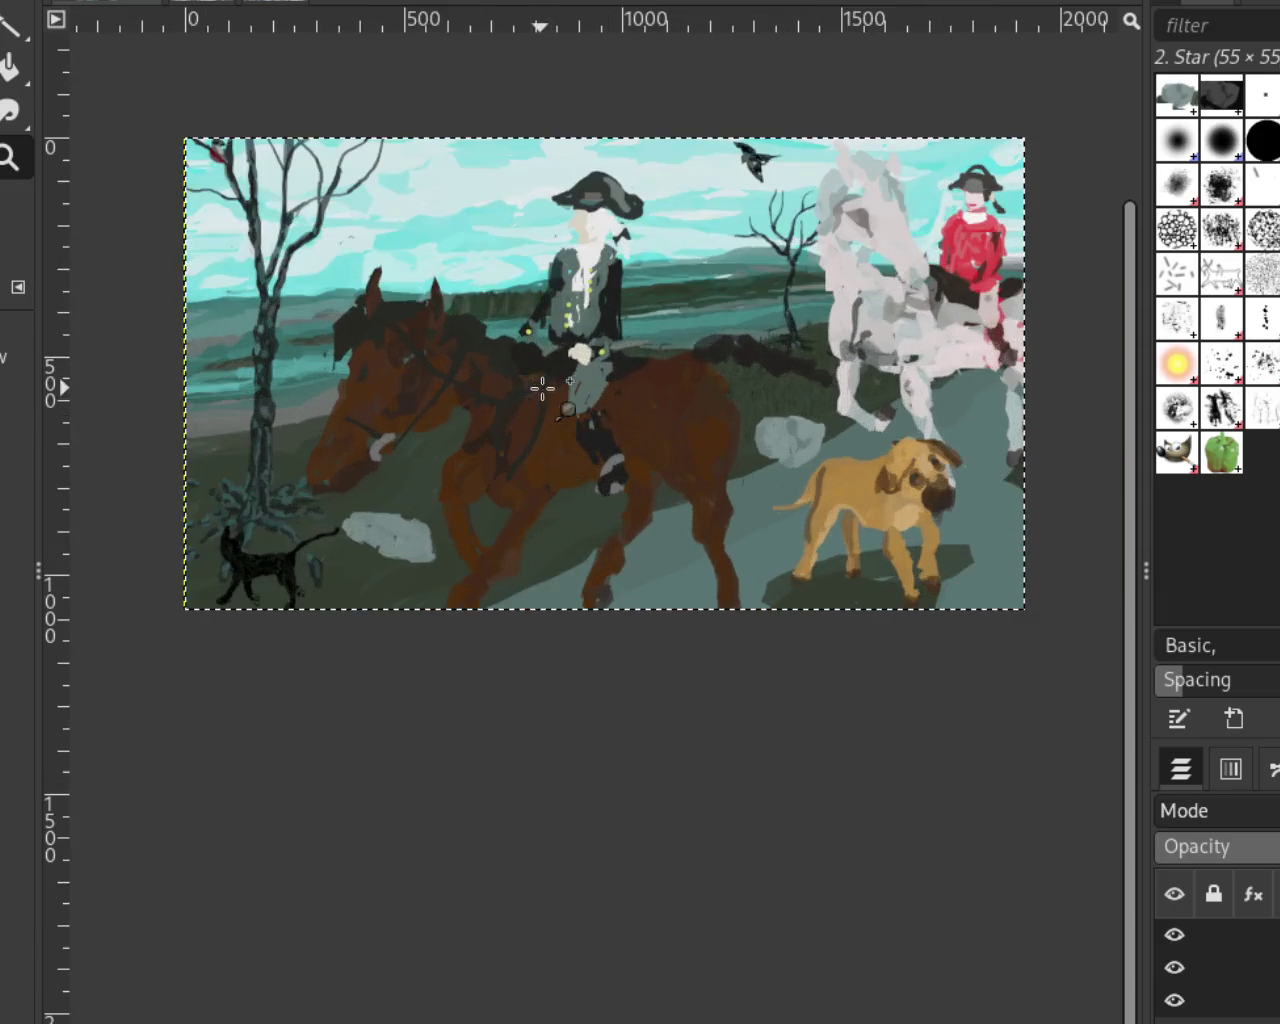
{"action": "left_click", "coordinate": [550, 410], "text": "ctrl"}
{"action": "left_click", "coordinate": [733, 367]}
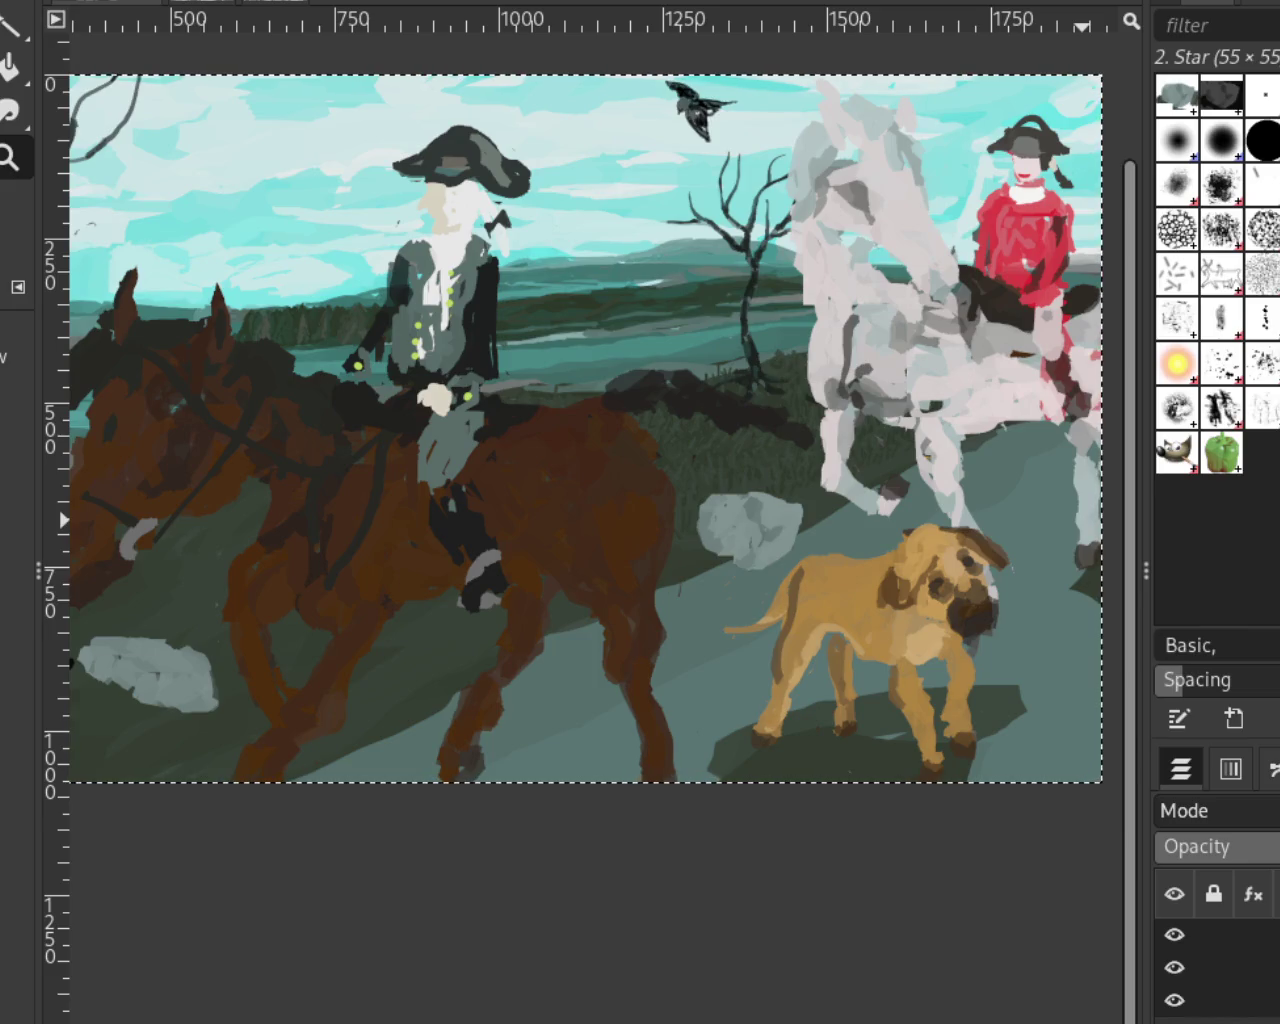
{"action": "scroll", "coordinate": [586, 220], "scroll_direction": "down", "scroll_amount": 3}
{"action": "scroll", "coordinate": [736, 423], "scroll_direction": "up", "scroll_amount": 2}
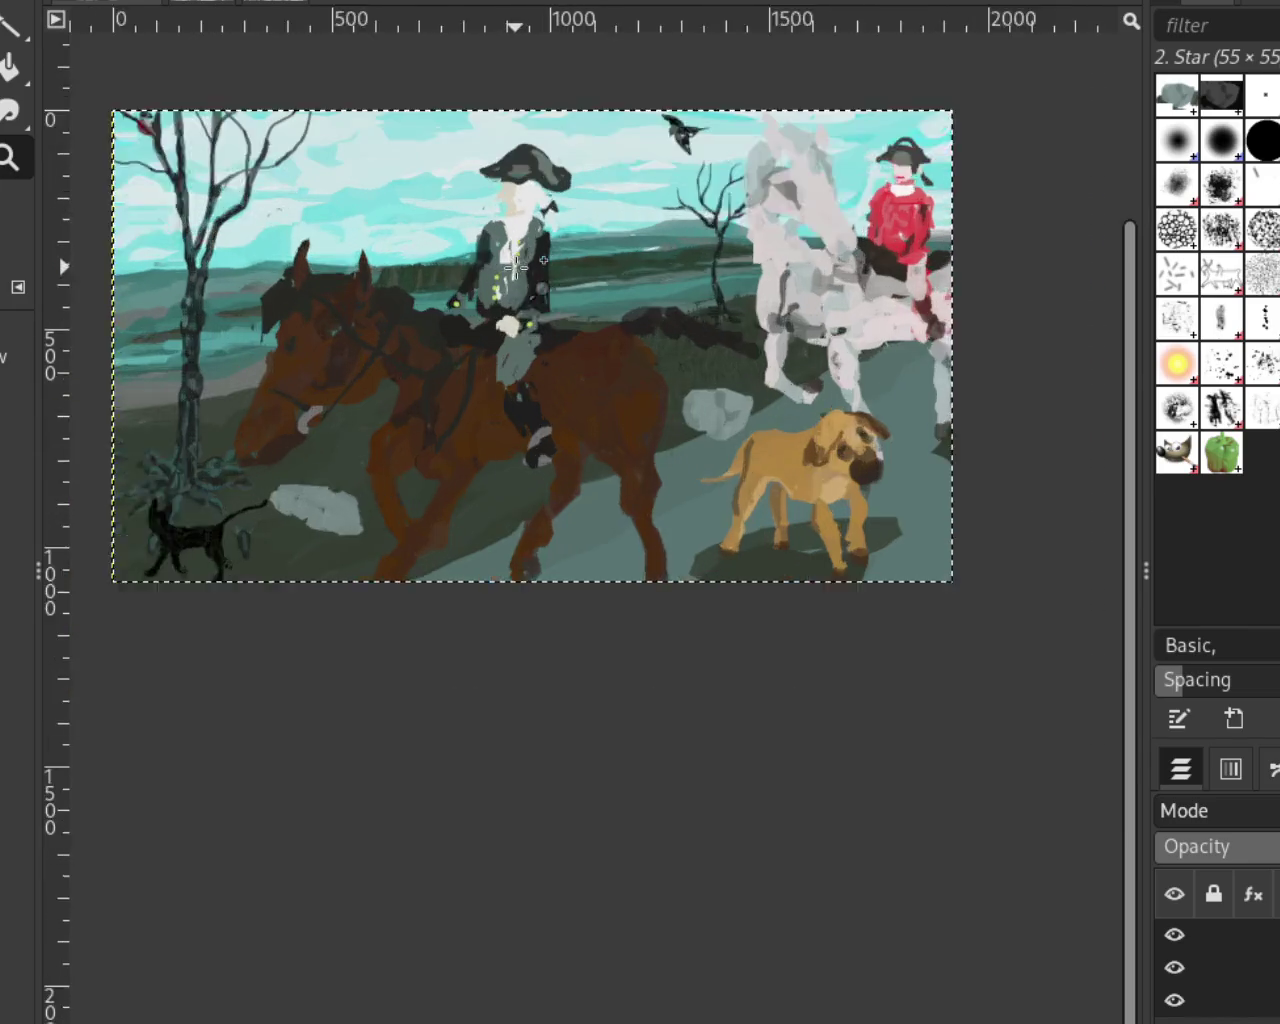
{"action": "scroll", "coordinate": [736, 423], "scroll_direction": "up", "scroll_amount": 2}
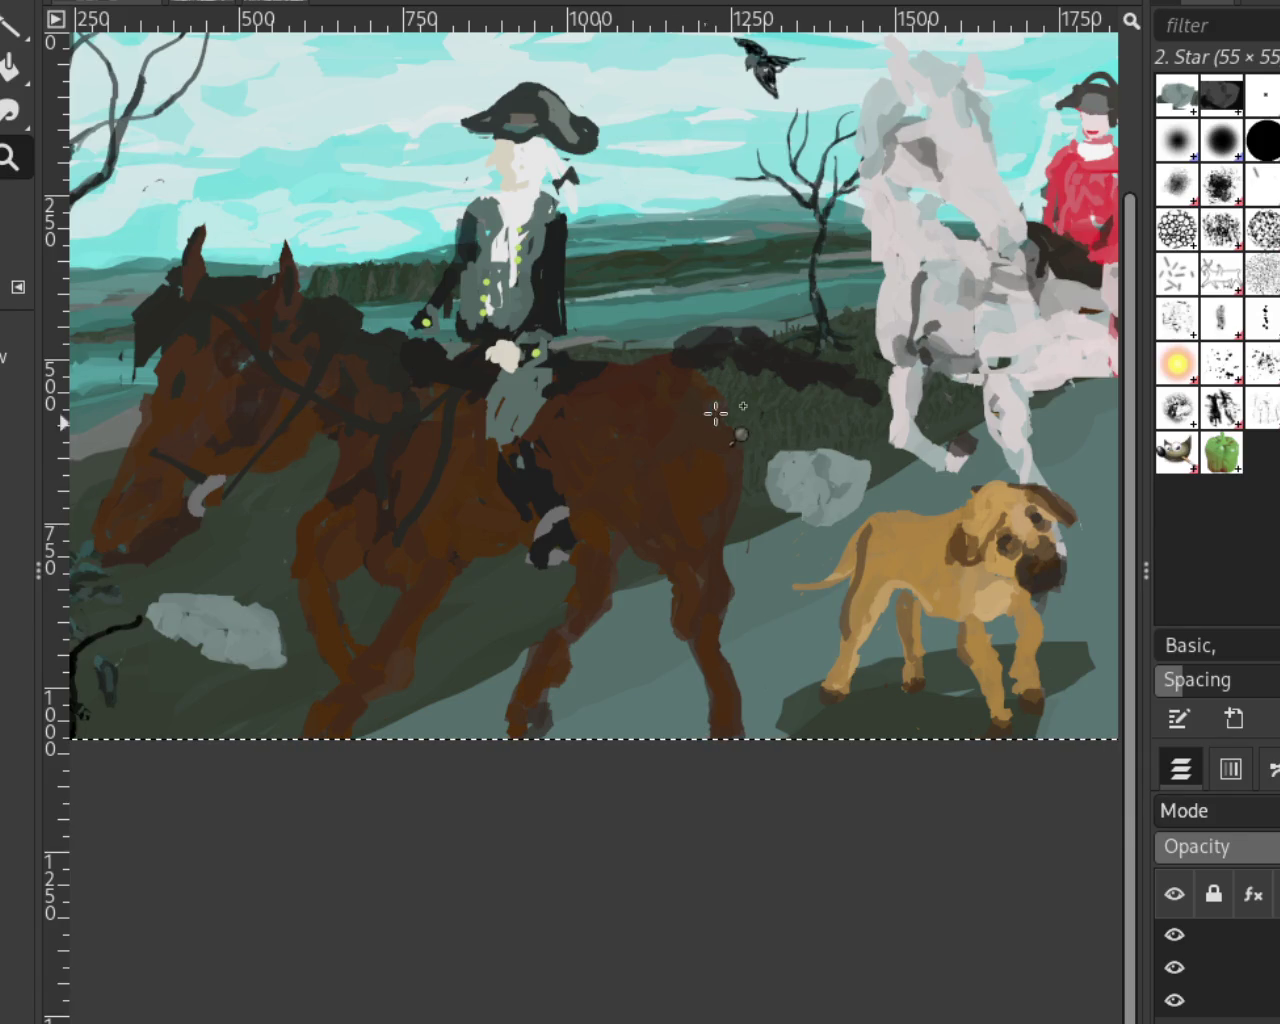
{"action": "scroll", "coordinate": [716, 410], "scroll_direction": "down", "scroll_amount": 3}
{"action": "scroll", "coordinate": [714, 393], "scroll_direction": "up", "scroll_amount": 1}
{"action": "scroll", "coordinate": [714, 393], "scroll_direction": "down", "scroll_amount": 1}
{"action": "scroll", "coordinate": [740, 388], "scroll_direction": "up", "scroll_amount": 2}
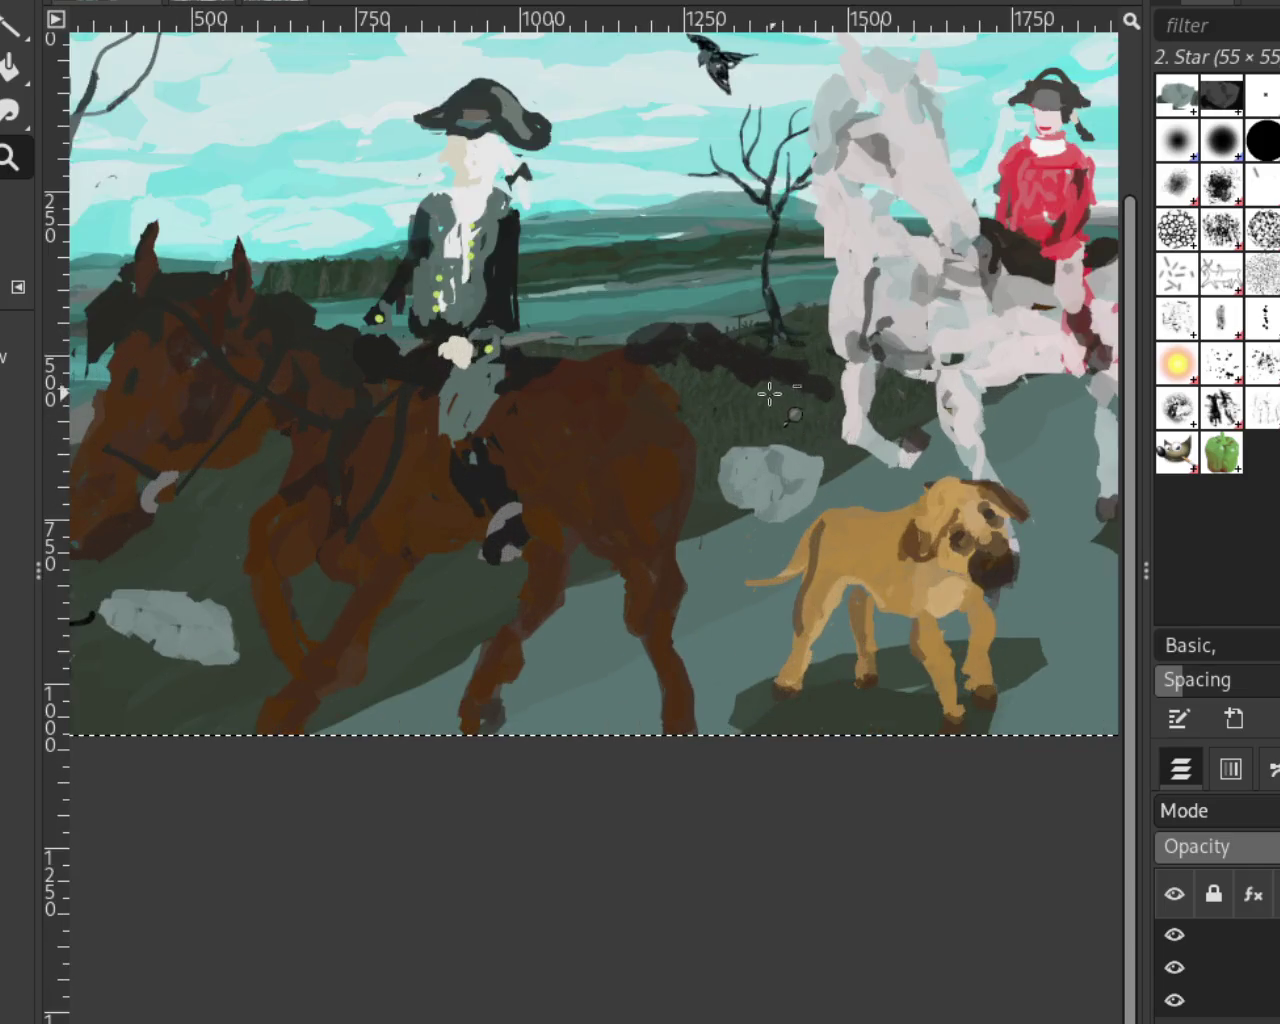
{"action": "scroll", "coordinate": [760, 385], "scroll_direction": "down", "scroll_amount": 2}
{"action": "scroll", "coordinate": [751, 379], "scroll_direction": "up", "scroll_amount": 4}
{"action": "left_click", "coordinate": [1225, 967]}
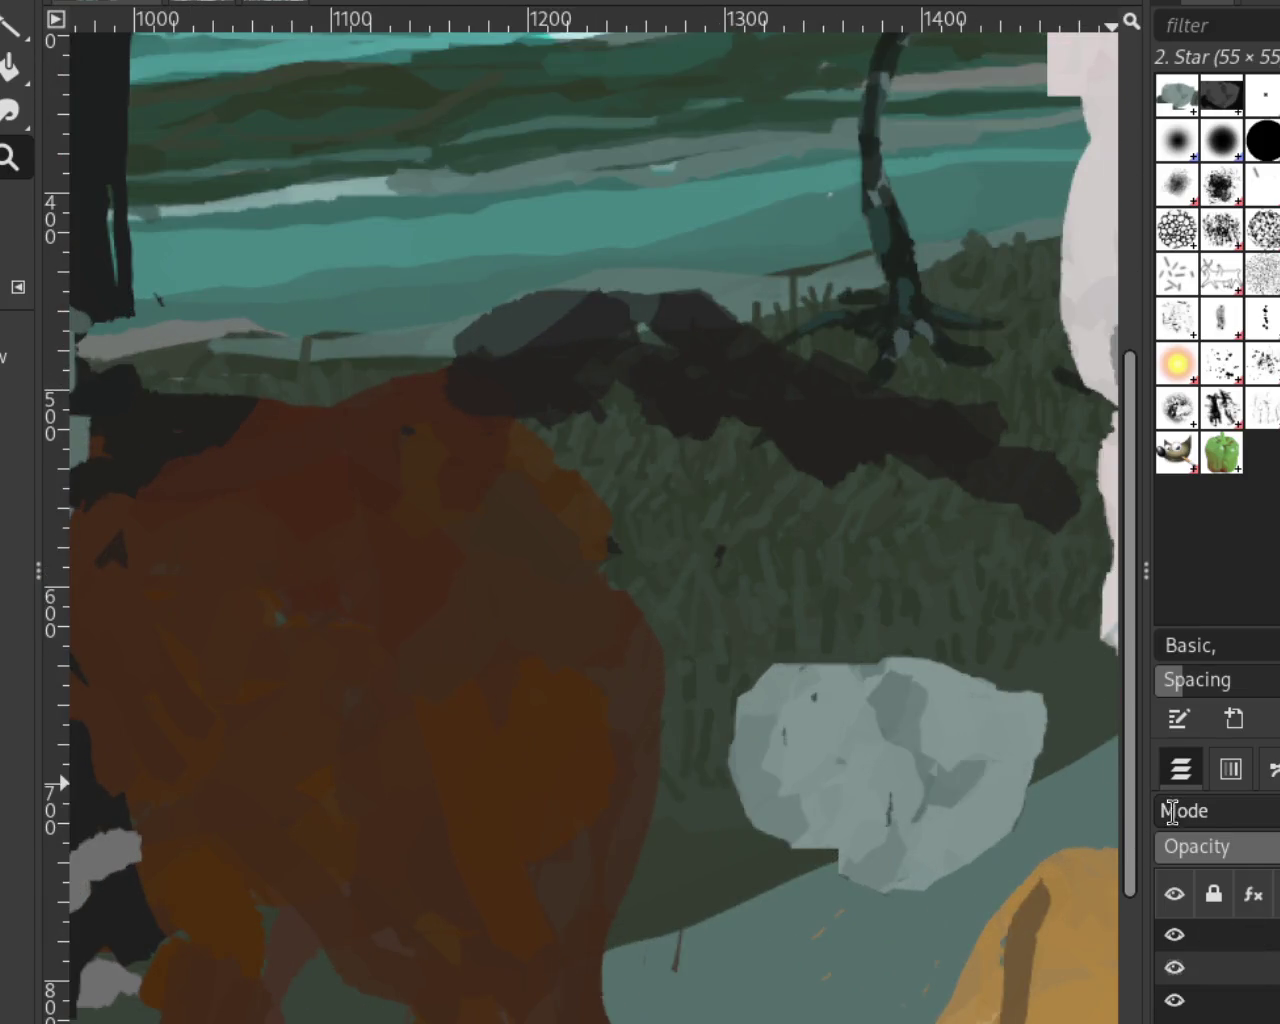
{"action": "key", "text": "p"}
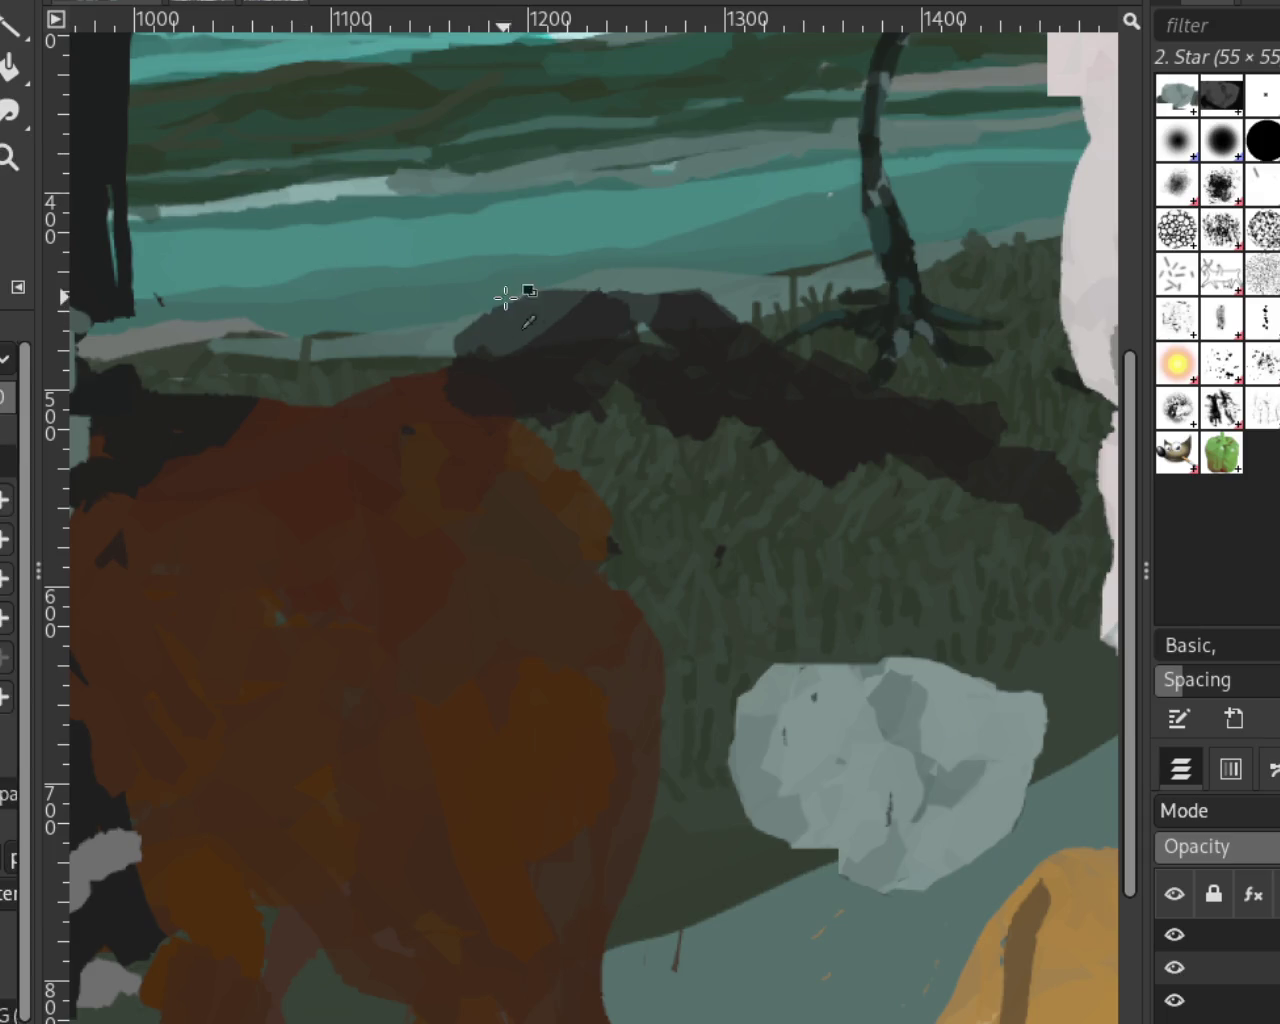
{"action": "mouse_move", "coordinate": [554, 297]}
{"action": "left_mouse_down"}
{"action": "mouse_move", "coordinate": [620, 300]}
{"action": "mouse_move", "coordinate": [586, 323]}
{"action": "mouse_move", "coordinate": [684, 330]}
{"action": "mouse_move", "coordinate": [594, 309]}
{"action": "mouse_move", "coordinate": [634, 294]}
{"action": "mouse_move", "coordinate": [628, 333]}
{"action": "mouse_move", "coordinate": [597, 309]}
{"action": "mouse_move", "coordinate": [654, 349]}
{"action": "mouse_move", "coordinate": [626, 343]}
{"action": "left_mouse_up"}
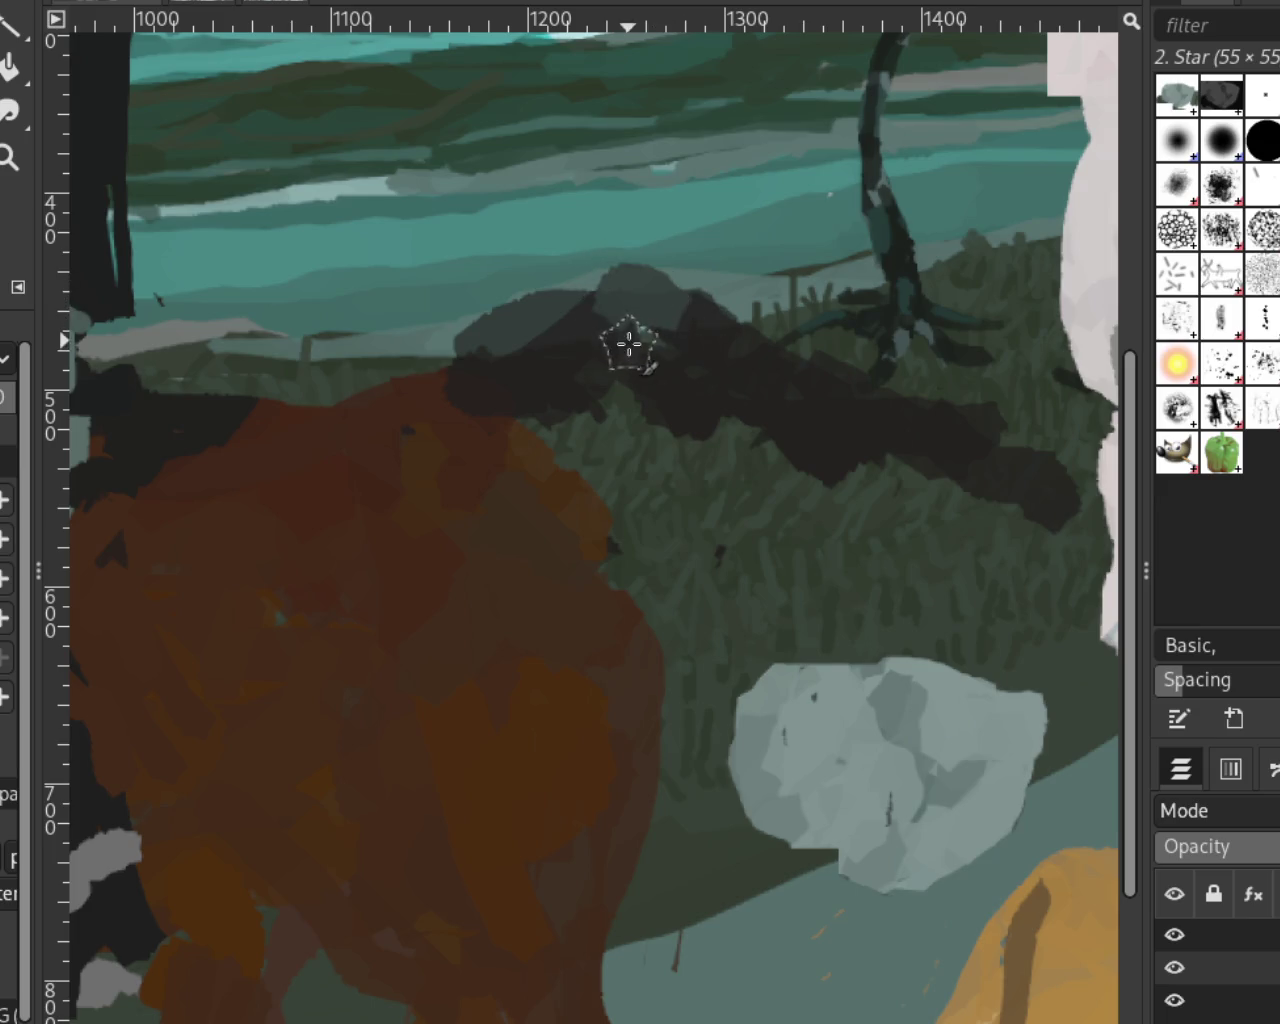
{"action": "left_click_drag", "start_coordinate": [803, 443], "coordinate": [833, 435]}
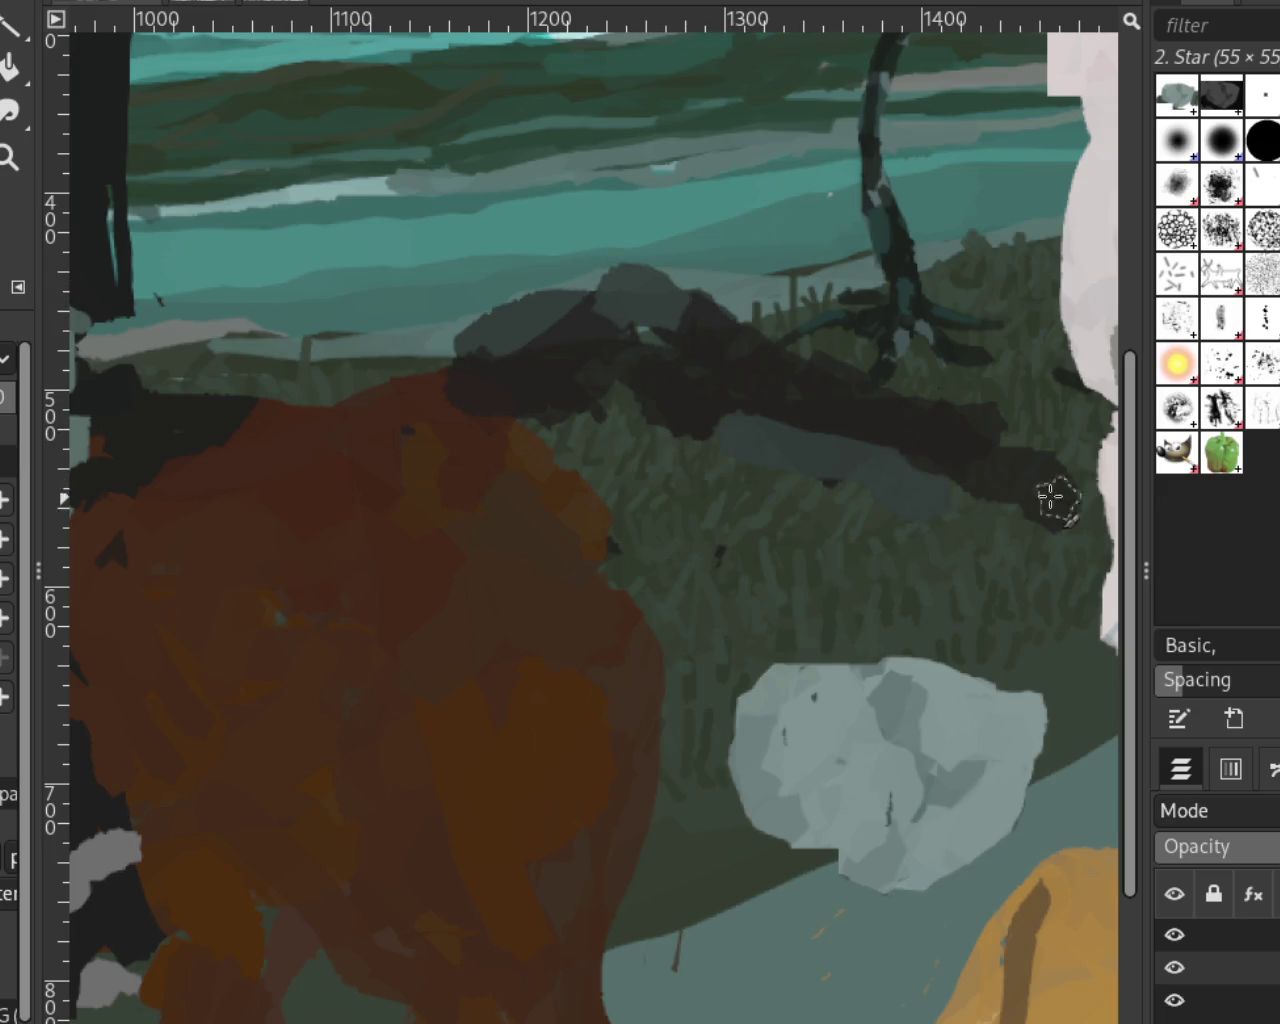
{"action": "left_click_drag", "start_coordinate": [1001, 465], "coordinate": [889, 415]}
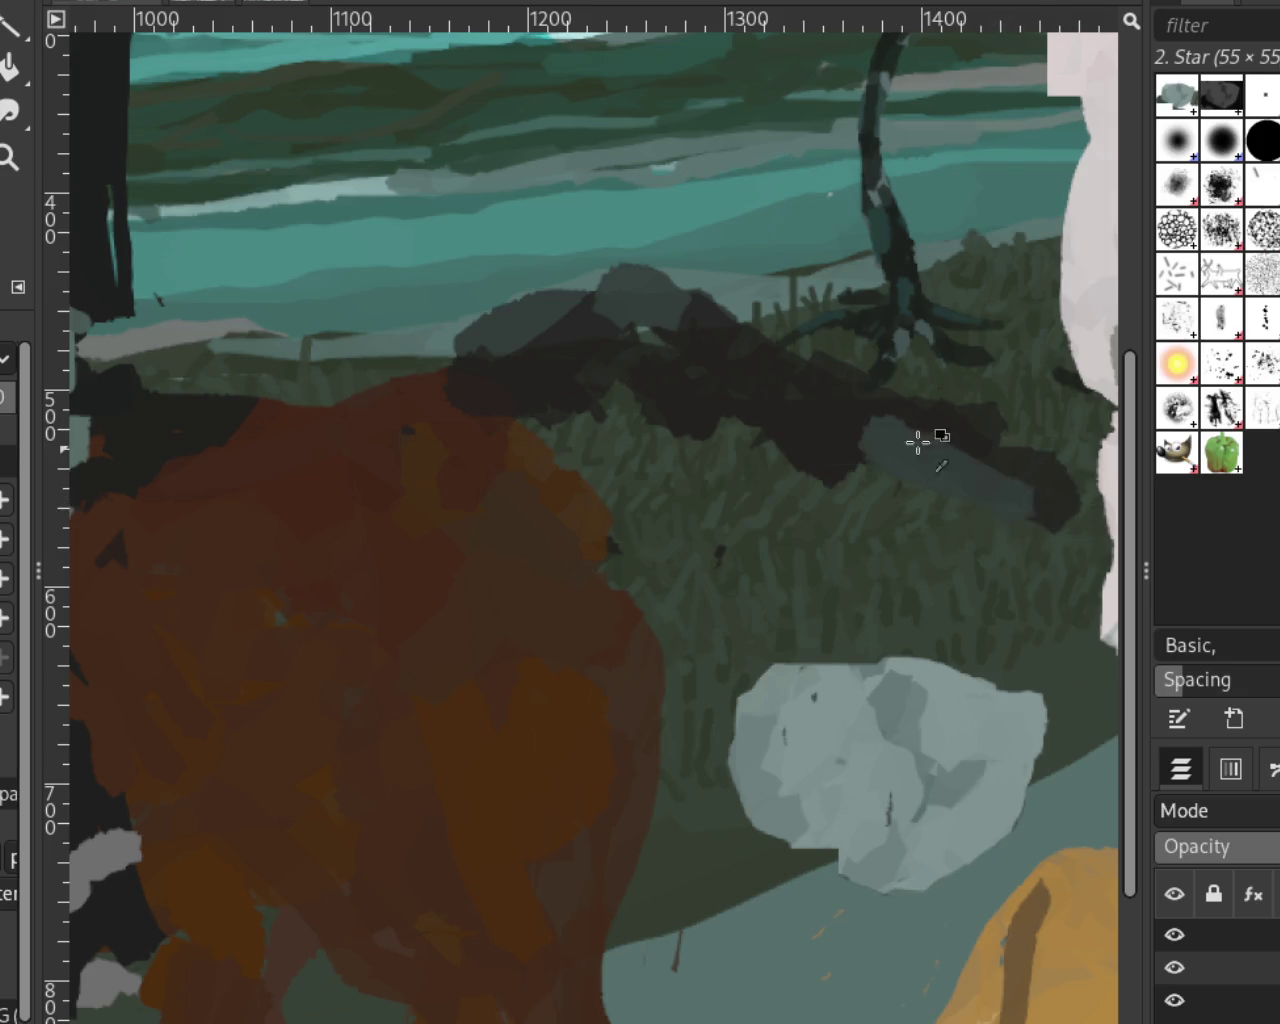
{"action": "left_click_drag", "start_coordinate": [920, 437], "coordinate": [880, 470]}
{"action": "left_click_drag", "start_coordinate": [670, 425], "coordinate": [634, 403]}
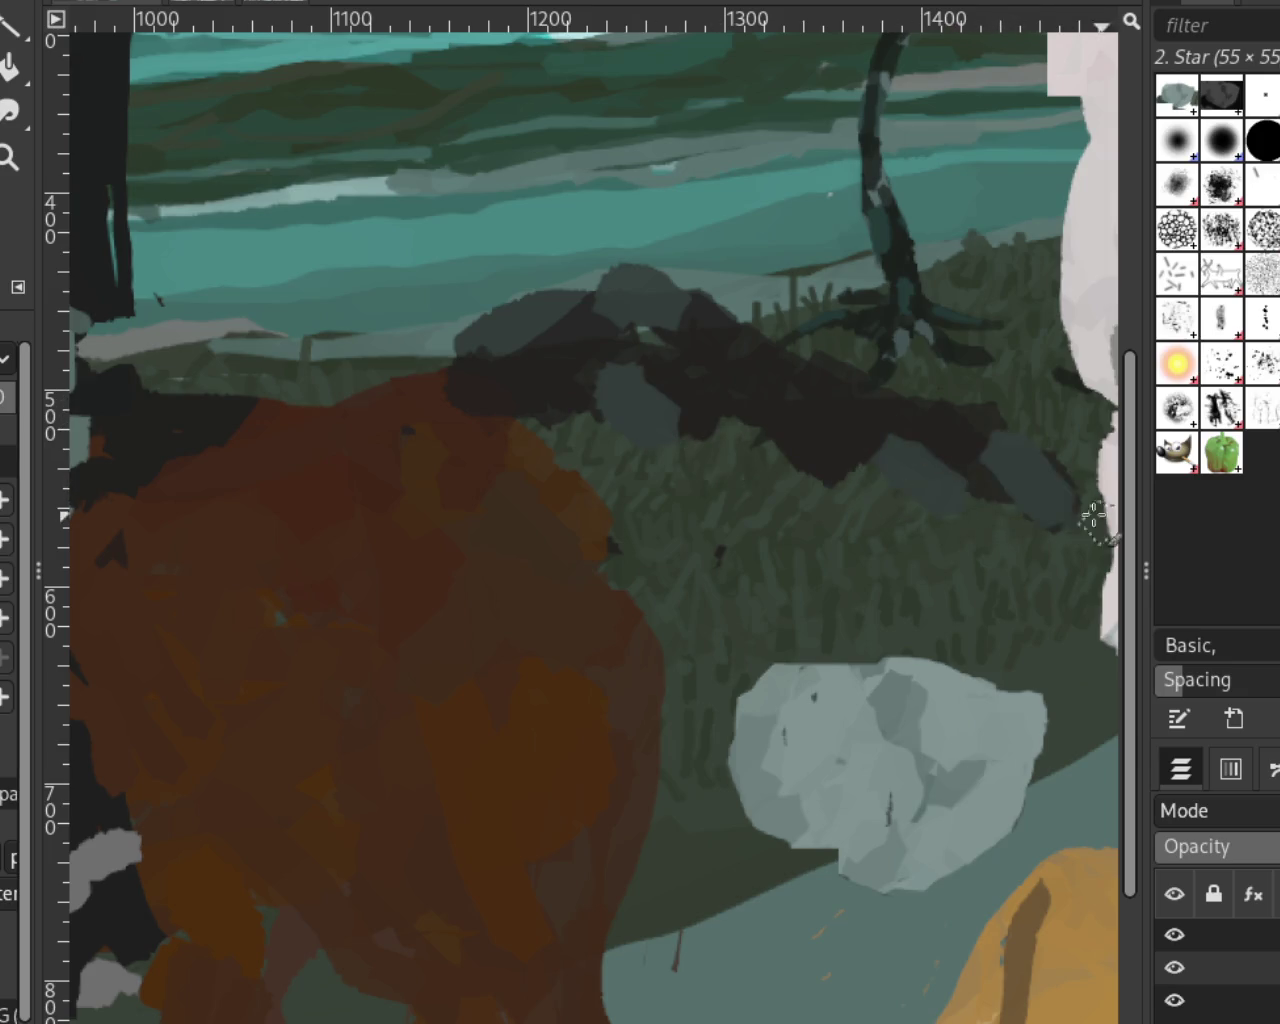
{"action": "mouse_move", "coordinate": [854, 363]}
{"action": "left_mouse_down"}
{"action": "mouse_move", "coordinate": [783, 402]}
{"action": "mouse_move", "coordinate": [666, 414]}
{"action": "mouse_move", "coordinate": [731, 380]}
{"action": "mouse_move", "coordinate": [634, 334]}
{"action": "mouse_move", "coordinate": [449, 380]}
{"action": "left_mouse_up"}
{"action": "left_click", "coordinate": [8, 157]}
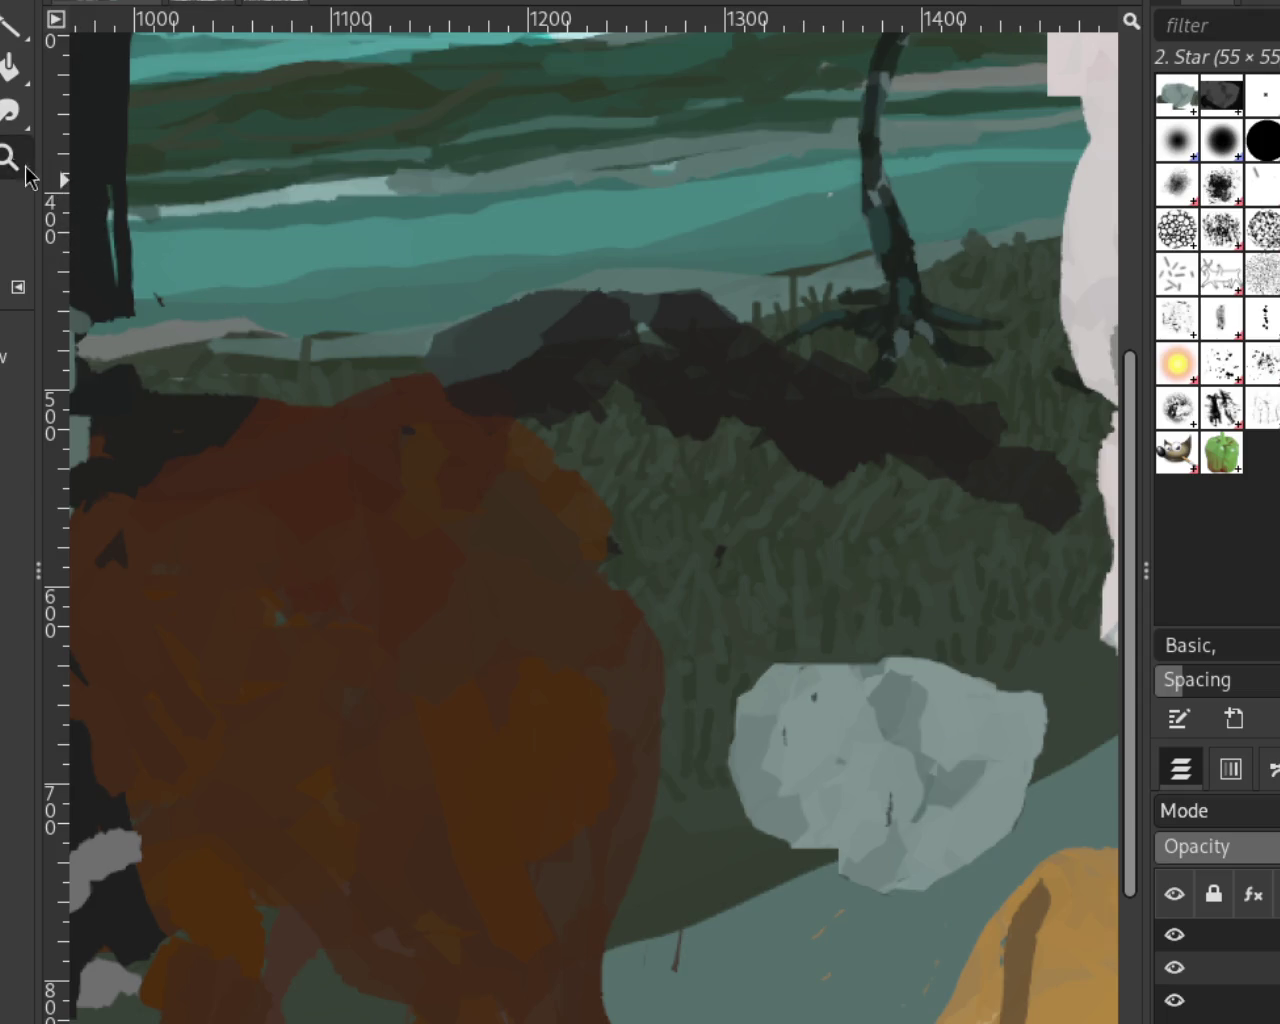
{"action": "left_click", "coordinate": [663, 403], "text": "ctrl"}
{"action": "left_click", "coordinate": [720, 420], "text": "ctrl"}
{"action": "left_click", "coordinate": [730, 398], "text": "ctrl"}
{"action": "scroll", "coordinate": [730, 398], "scroll_direction": "up", "scroll_amount": 1}
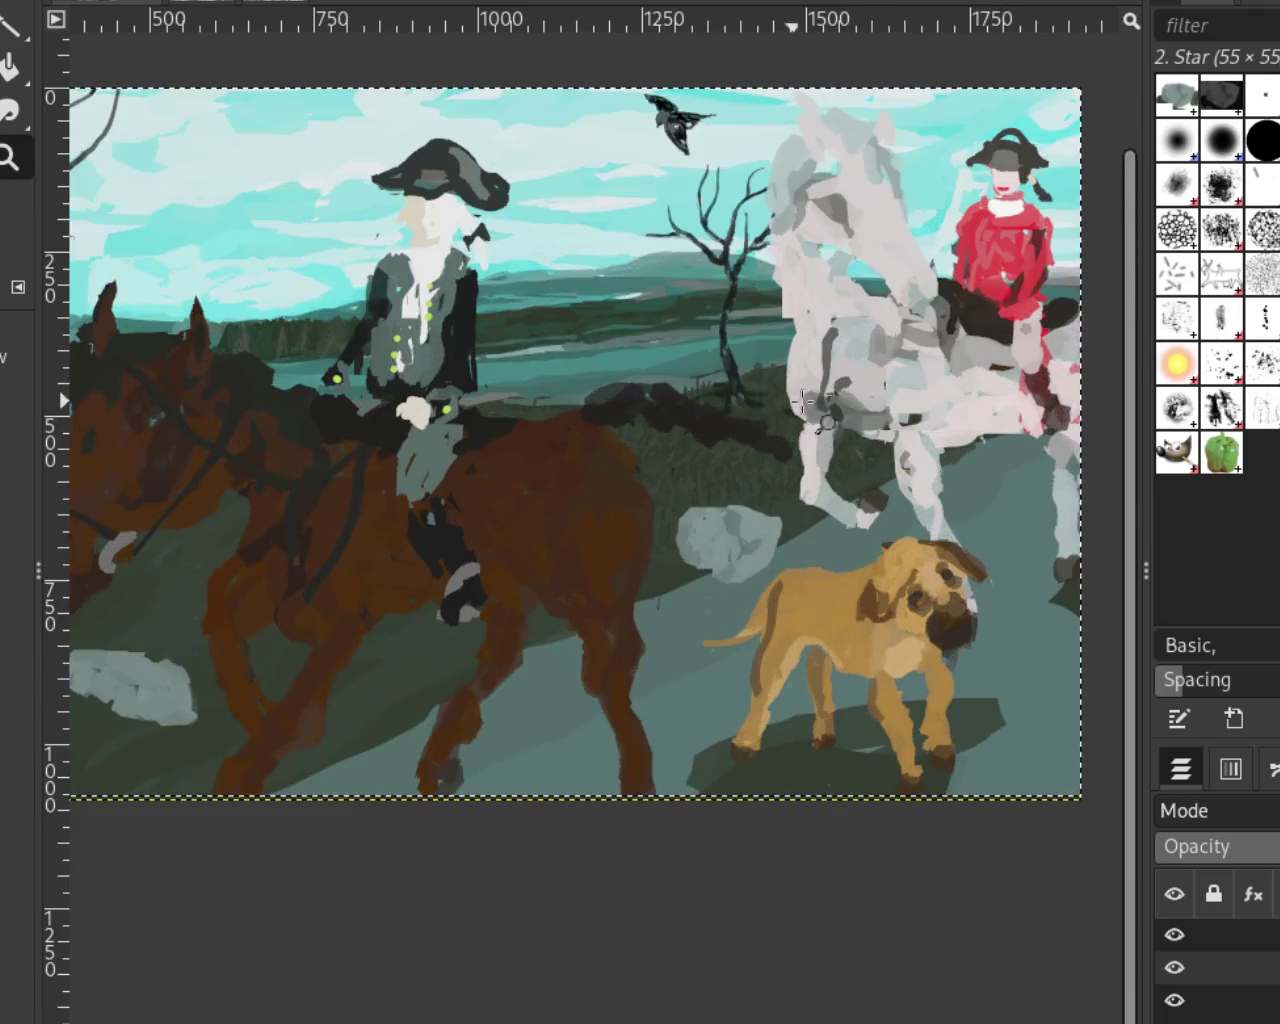
{"action": "scroll", "coordinate": [818, 400], "scroll_direction": "down", "scroll_amount": 15}
{"action": "scroll", "coordinate": [877, 390], "scroll_direction": "up", "scroll_amount": 1}
{"action": "scroll", "coordinate": [840, 400], "scroll_direction": "up", "scroll_amount": 1}
{"action": "scroll", "coordinate": [820, 396], "scroll_direction": "up", "scroll_amount": 3}
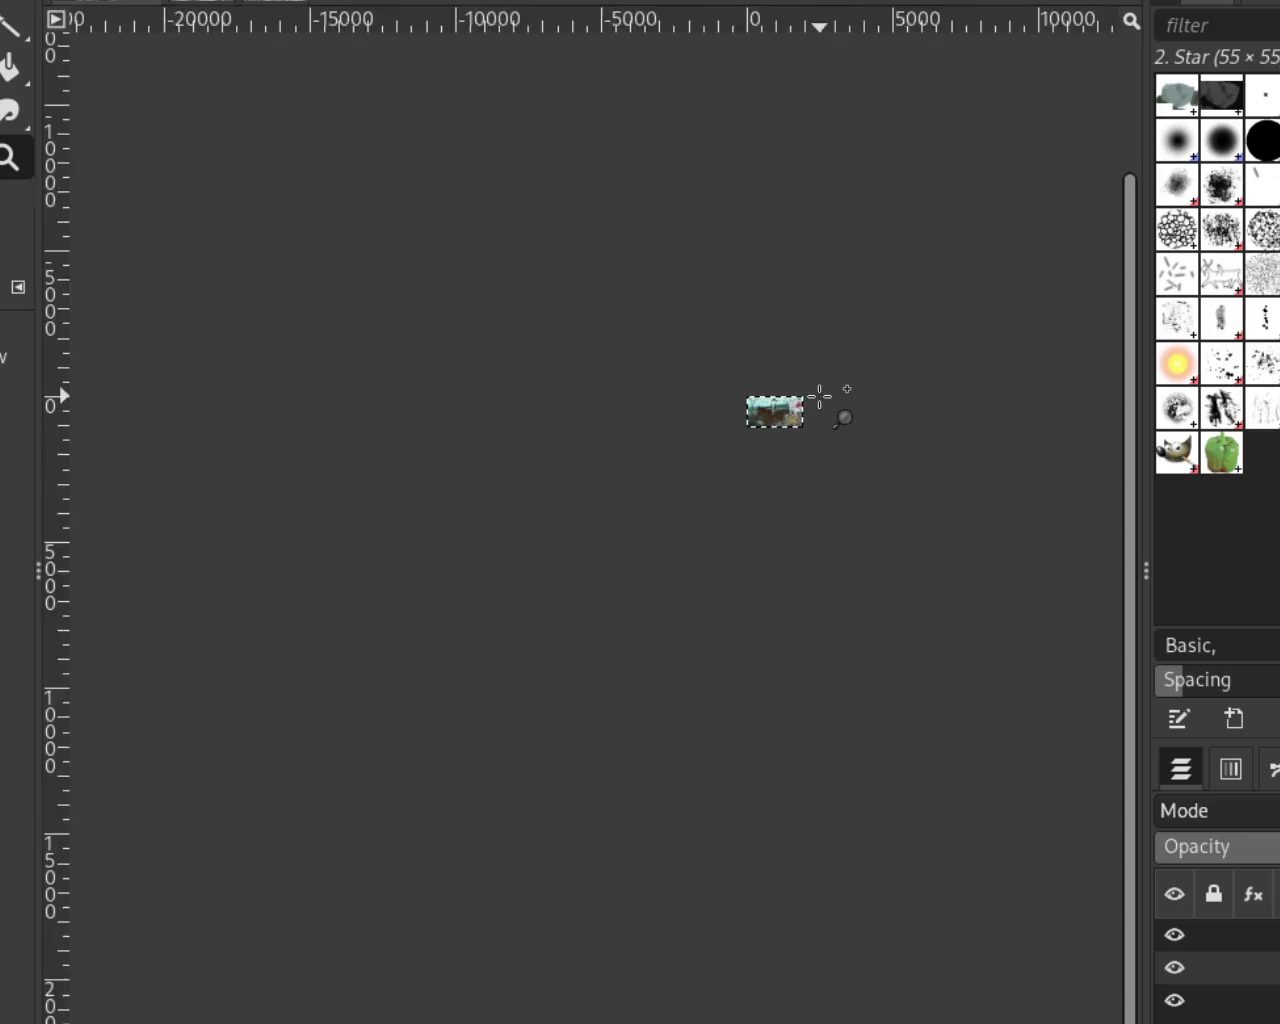
{"action": "scroll", "coordinate": [820, 396], "scroll_direction": "up", "scroll_amount": 3}
{"action": "scroll", "coordinate": [805, 405], "scroll_direction": "up", "scroll_amount": 4}
{"action": "scroll", "coordinate": [700, 460], "scroll_direction": "down", "scroll_amount": 2}
{"action": "scroll", "coordinate": [494, 571], "scroll_direction": "up", "scroll_amount": 2}
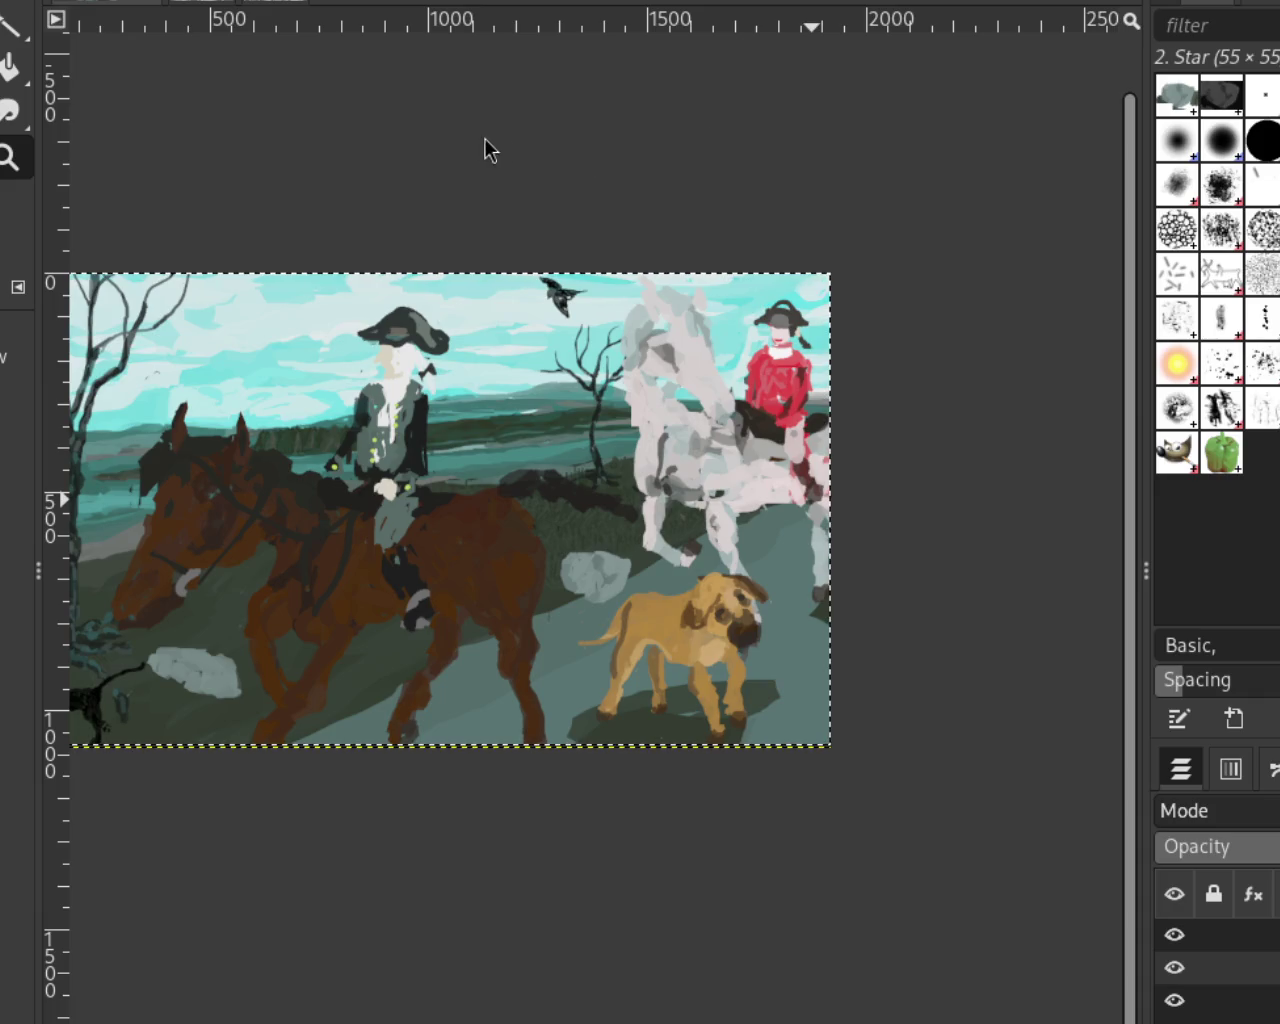
{"action": "scroll", "coordinate": [738, 652], "scroll_direction": "down", "scroll_amount": 1}
{"action": "scroll", "coordinate": [738, 652], "scroll_direction": "up", "scroll_amount": 3}
{"action": "scroll", "coordinate": [738, 652], "scroll_direction": "up", "scroll_amount": 2}
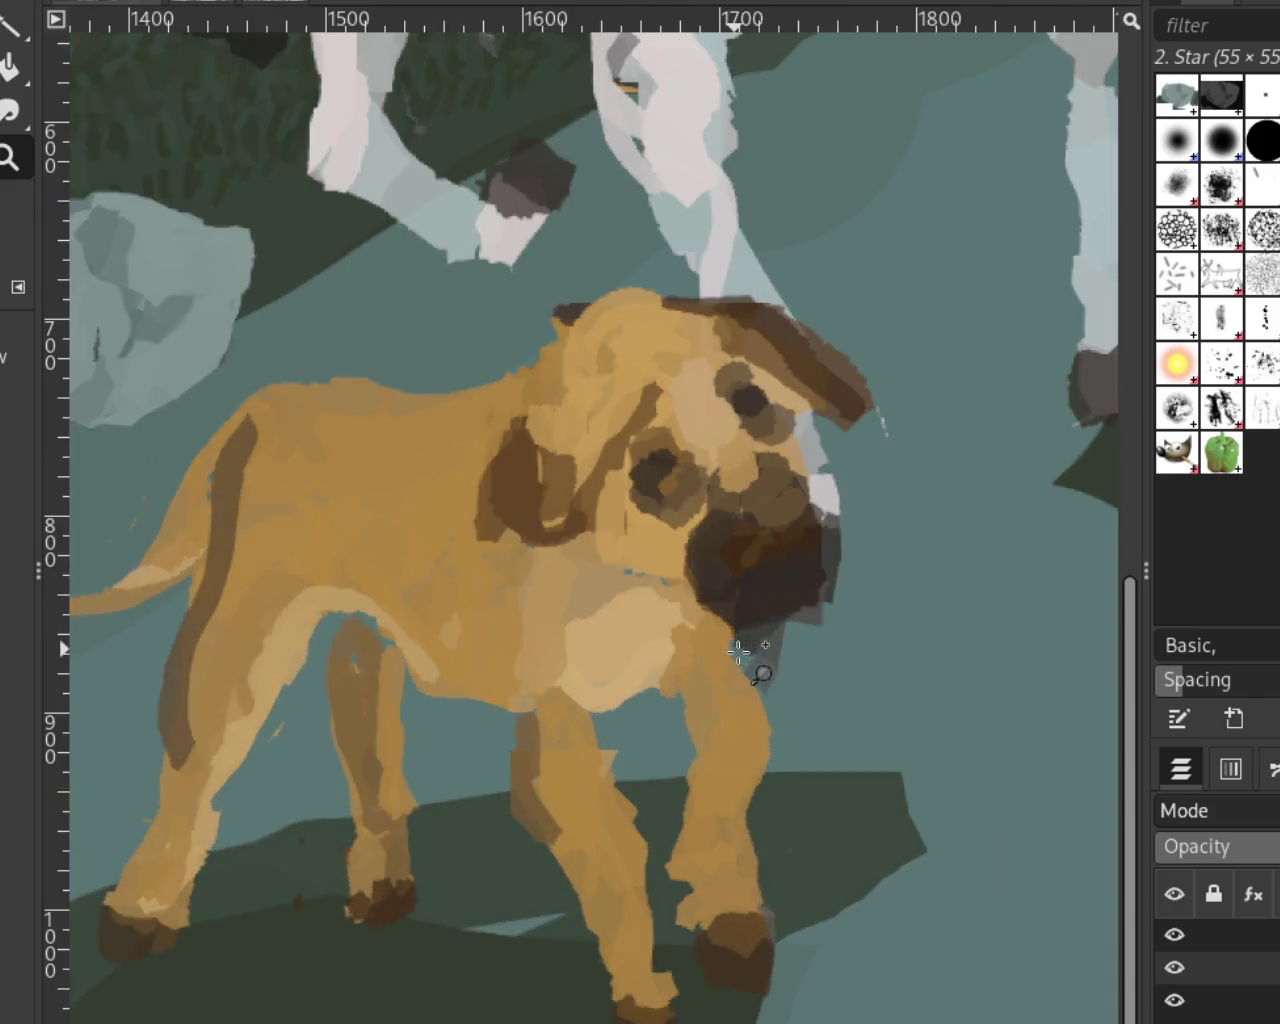
{"action": "scroll", "coordinate": [823, 638], "scroll_direction": "down", "scroll_amount": 1}
{"action": "scroll", "coordinate": [823, 638], "scroll_direction": "down", "scroll_amount": 1}
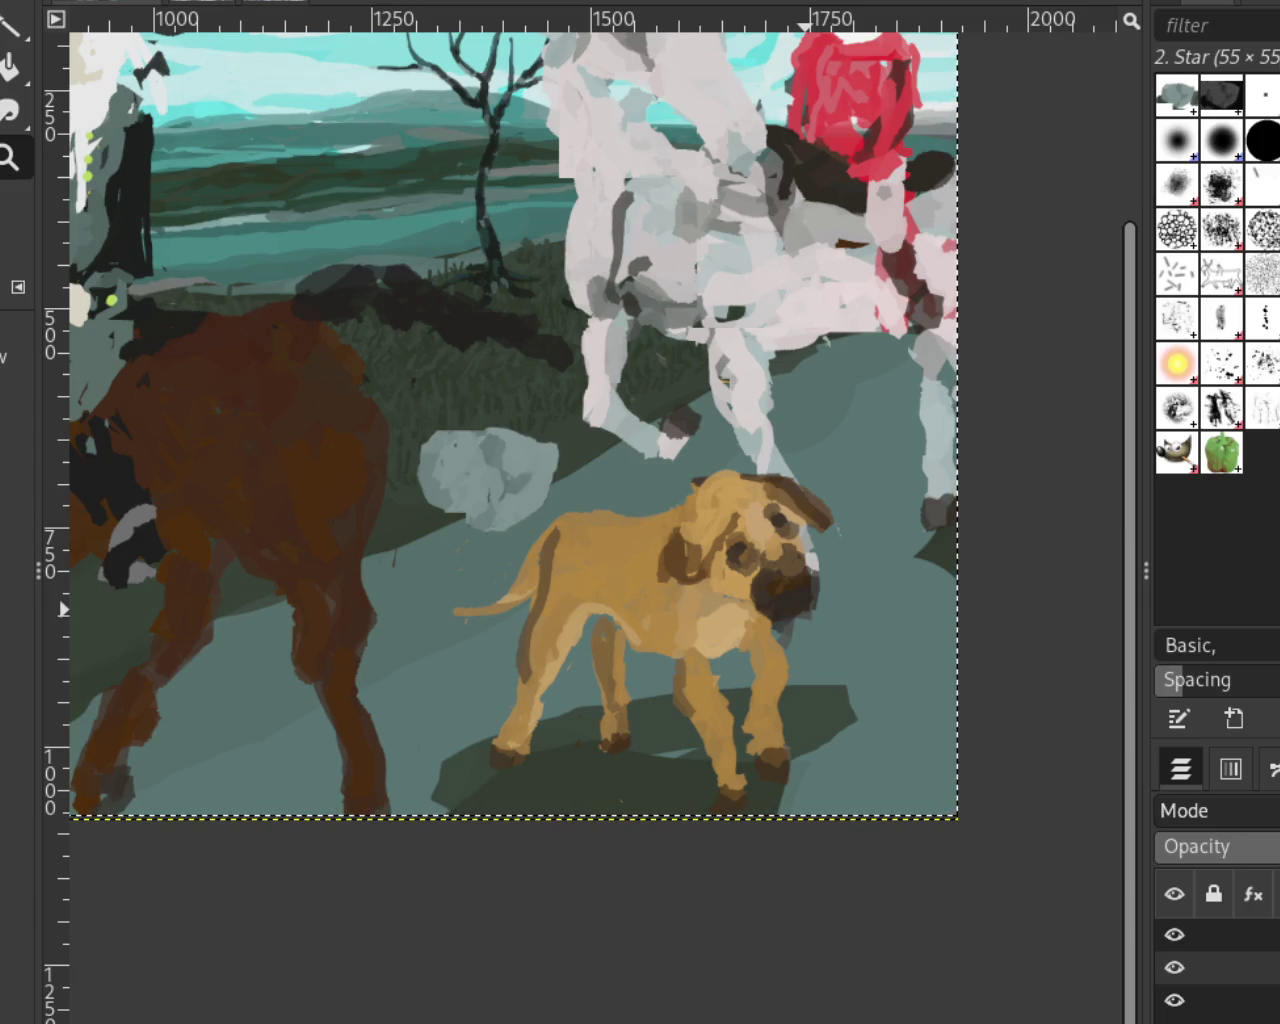
{"action": "scroll", "coordinate": [700, 400], "scroll_direction": "down", "scroll_amount": 1}
{"action": "scroll", "coordinate": [700, 400], "scroll_direction": "down", "scroll_amount": 1}
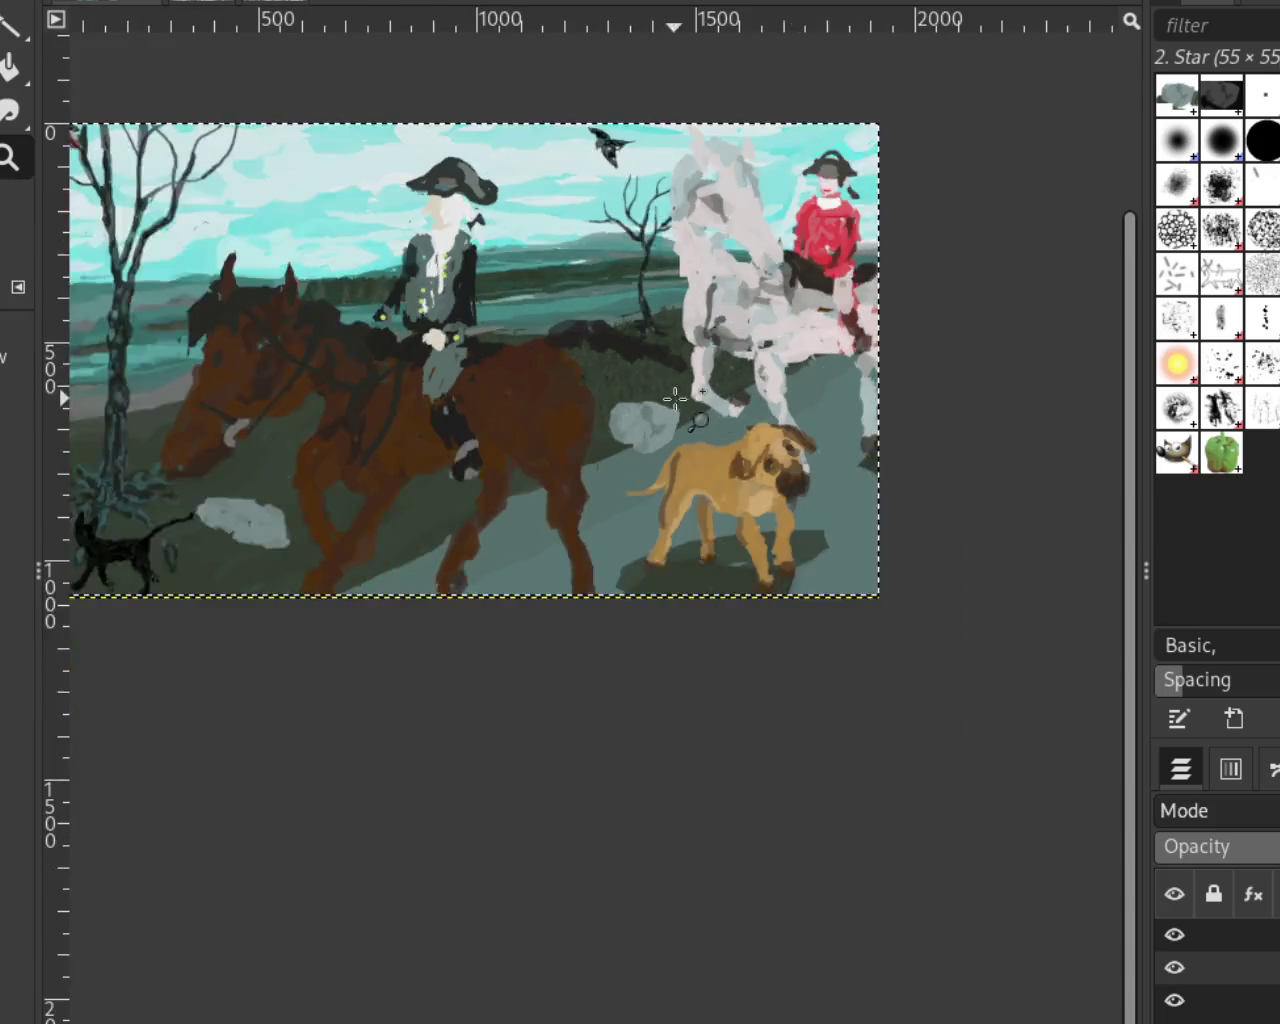
{"action": "scroll", "coordinate": [640, 400], "scroll_direction": "up", "scroll_amount": 1}
Toggle layer visibility to hide the riders and dog, keeping background, tree and rock layers shown
{"action": "left_click", "coordinate": [1174, 1000]}
{"action": "left_click", "coordinate": [1174, 967]}
{"action": "left_click", "coordinate": [1174, 934]}
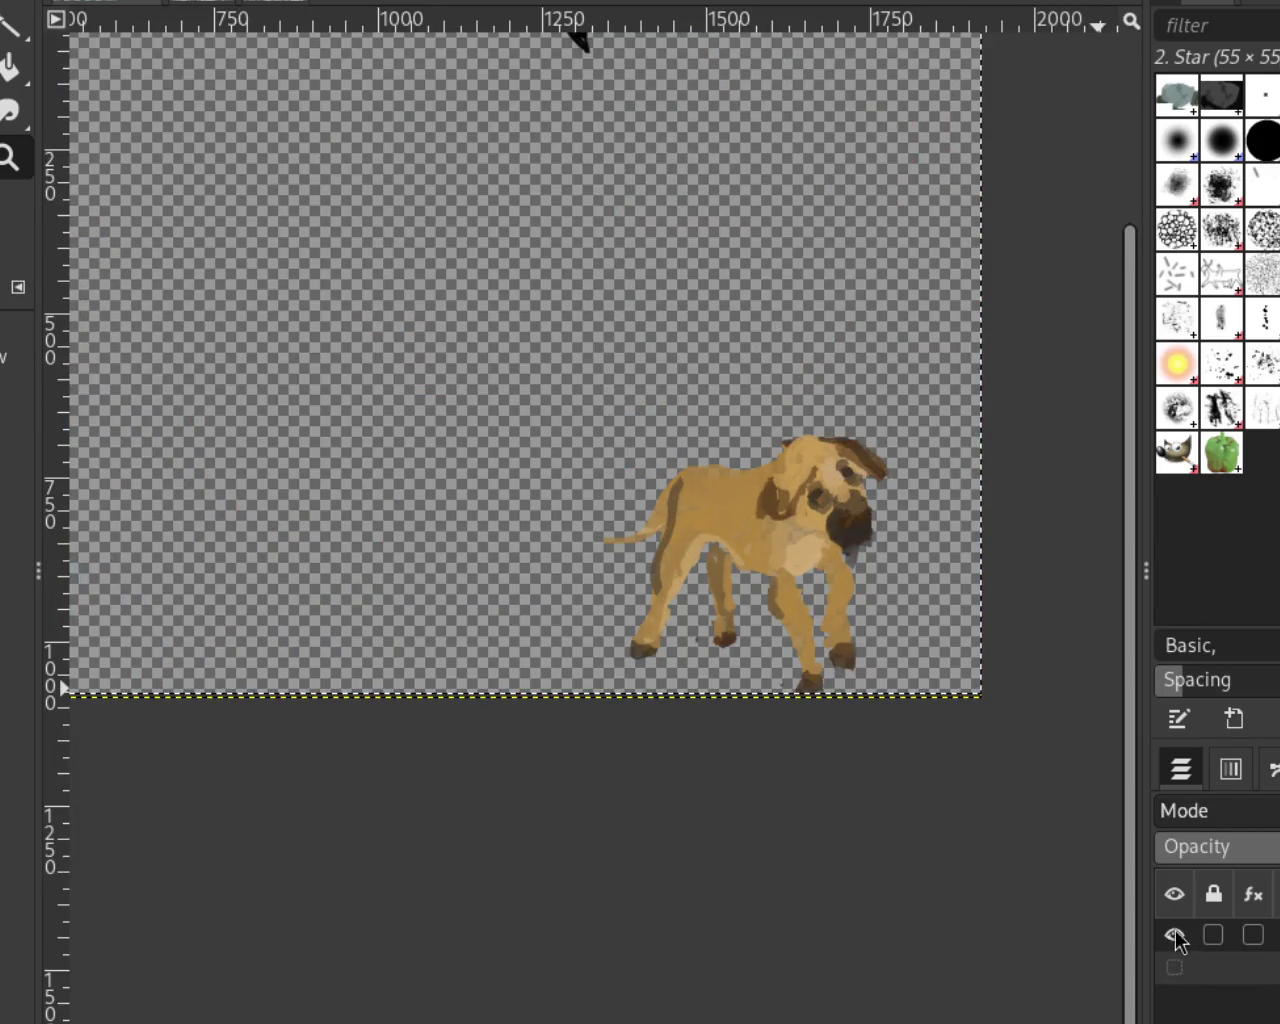
{"action": "left_click", "coordinate": [1174, 1000], "text": "shift"}
{"action": "left_click", "coordinate": [1174, 1000]}
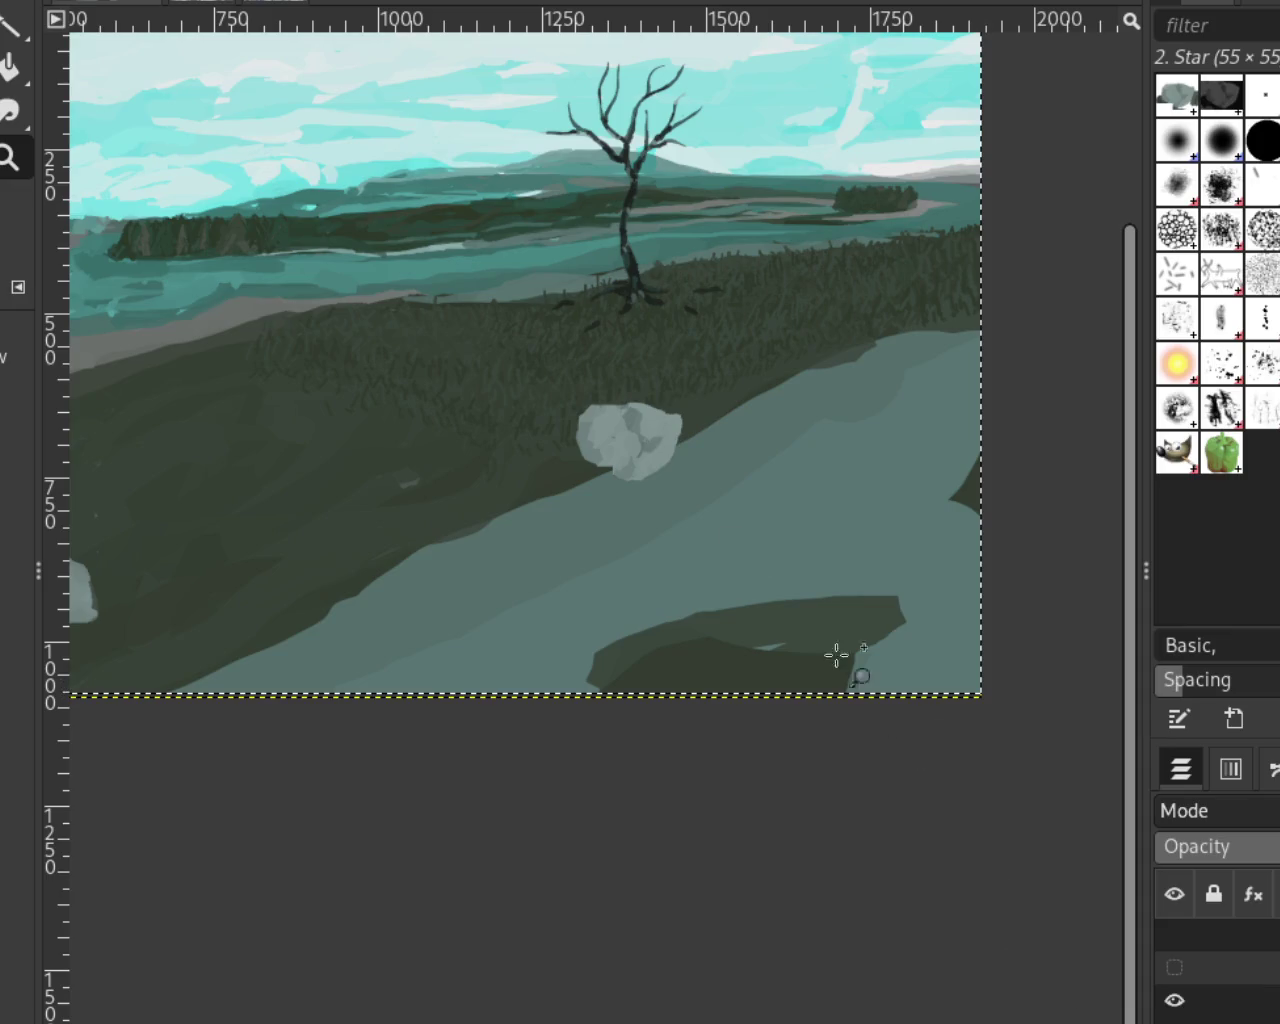
{"action": "scroll", "coordinate": [663, 377], "scroll_direction": "down", "scroll_amount": 1}
{"action": "scroll", "coordinate": [663, 377], "scroll_direction": "up", "scroll_amount": 1}
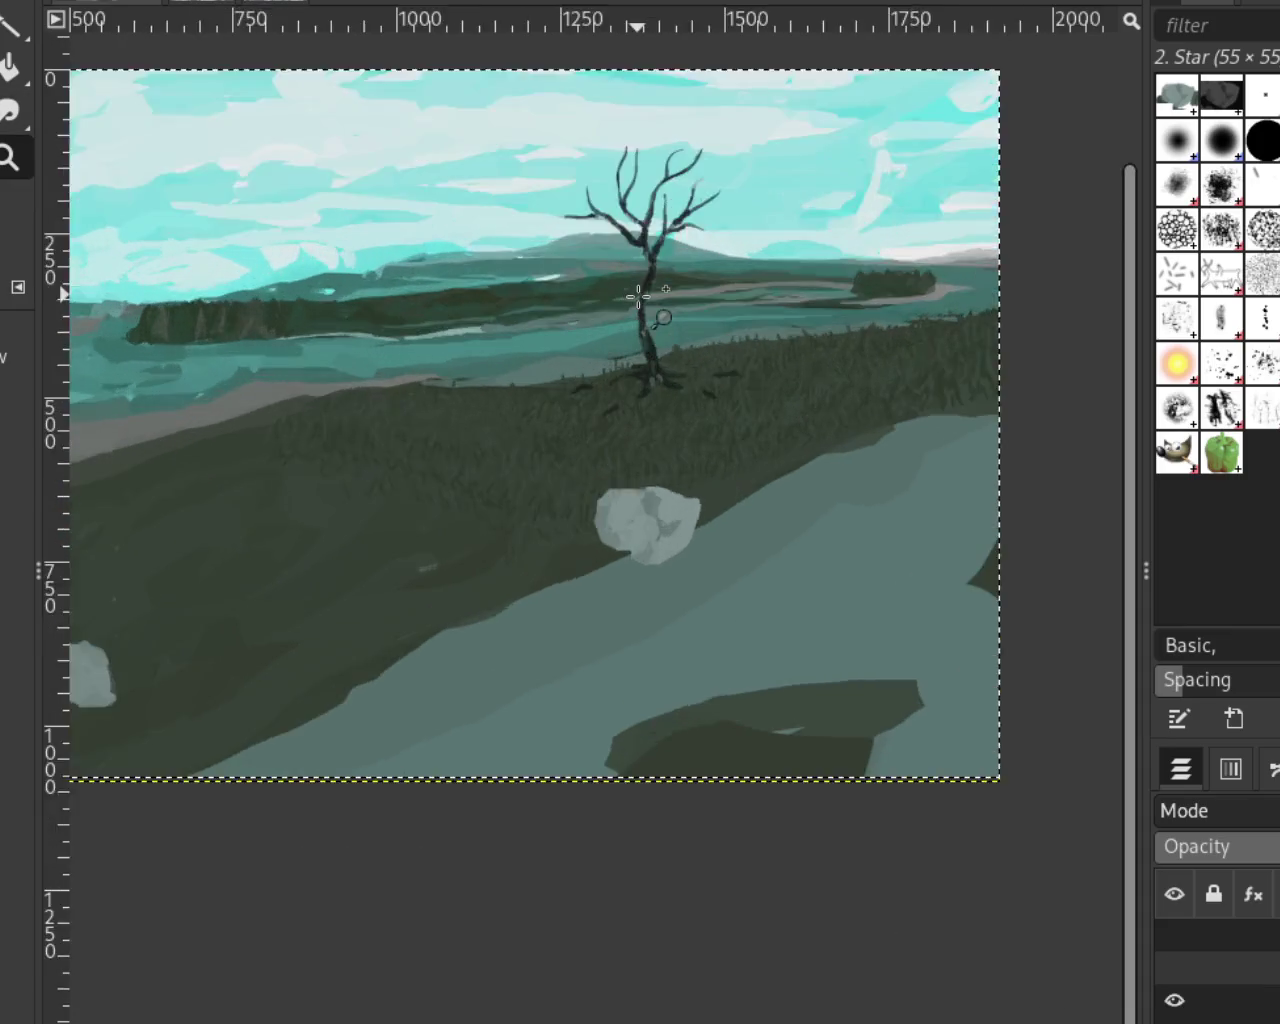
{"action": "scroll", "coordinate": [761, 428], "scroll_direction": "up", "scroll_amount": 1}
{"action": "scroll", "coordinate": [786, 343], "scroll_direction": "down", "scroll_amount": 1}
{"action": "scroll", "coordinate": [783, 337], "scroll_direction": "up", "scroll_amount": 3}
{"action": "scroll", "coordinate": [966, 477], "scroll_direction": "down", "scroll_amount": 1}
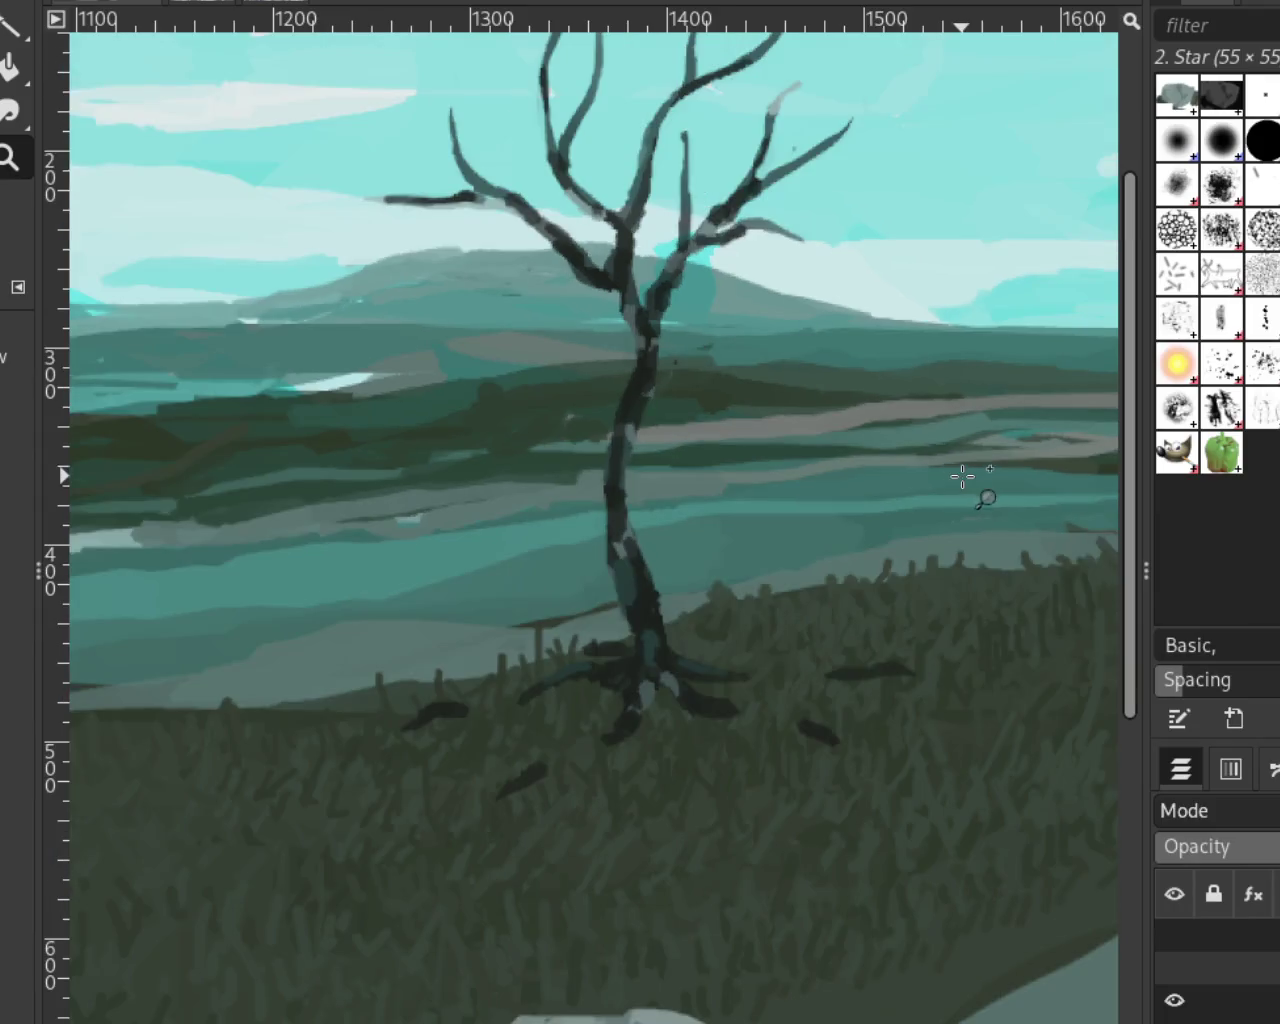
{"action": "scroll", "coordinate": [880, 490], "scroll_direction": "down", "scroll_amount": 1}
{"action": "scroll", "coordinate": [860, 528], "scroll_direction": "up", "scroll_amount": 2}
{"action": "scroll", "coordinate": [862, 520], "scroll_direction": "down", "scroll_amount": 1}
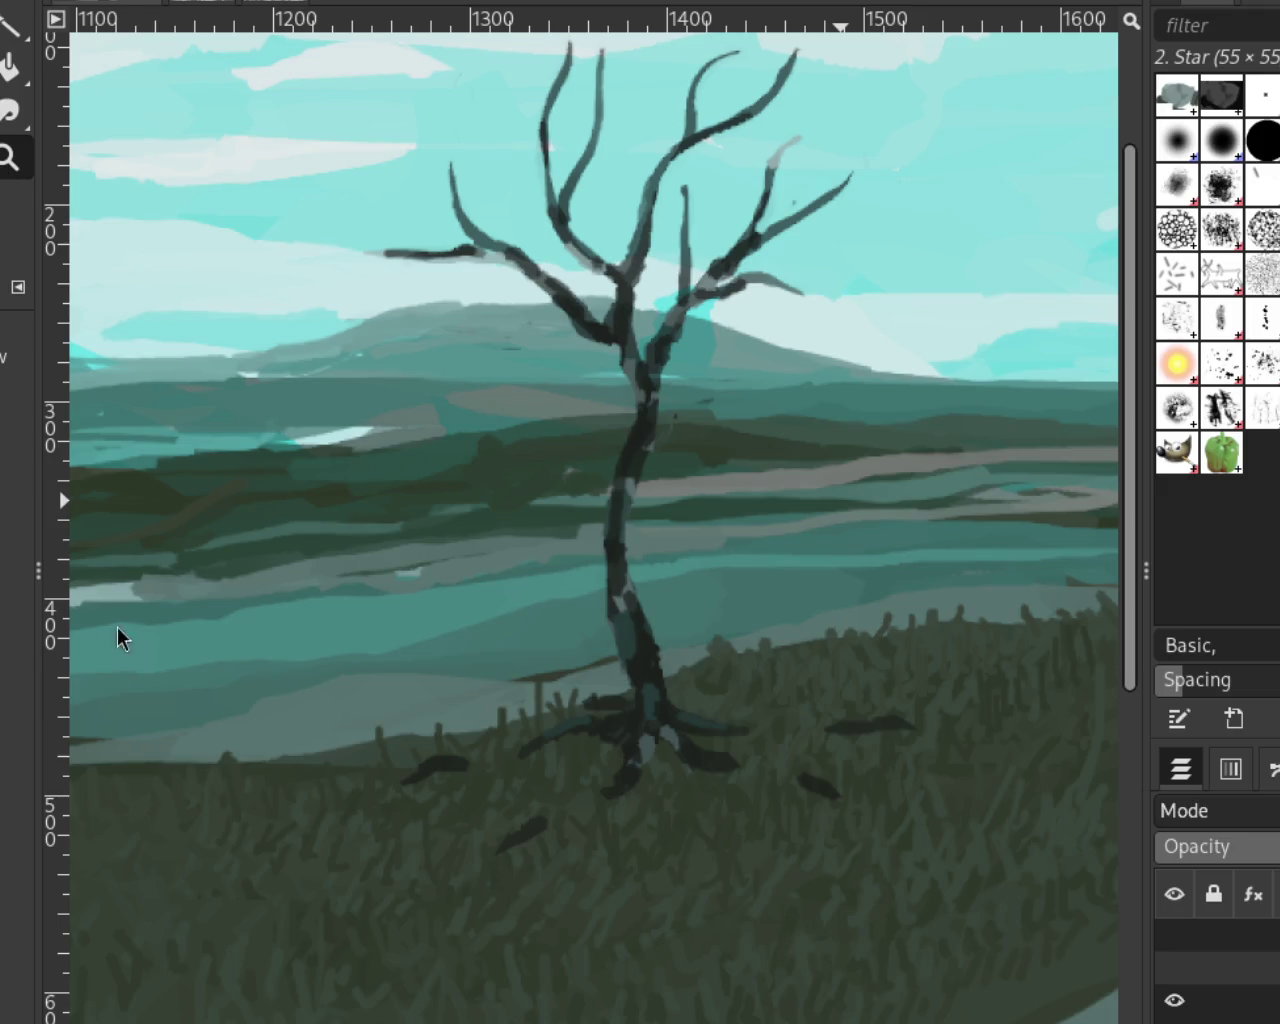
{"action": "left_click", "coordinate": [595, 642], "text": "ctrl"}
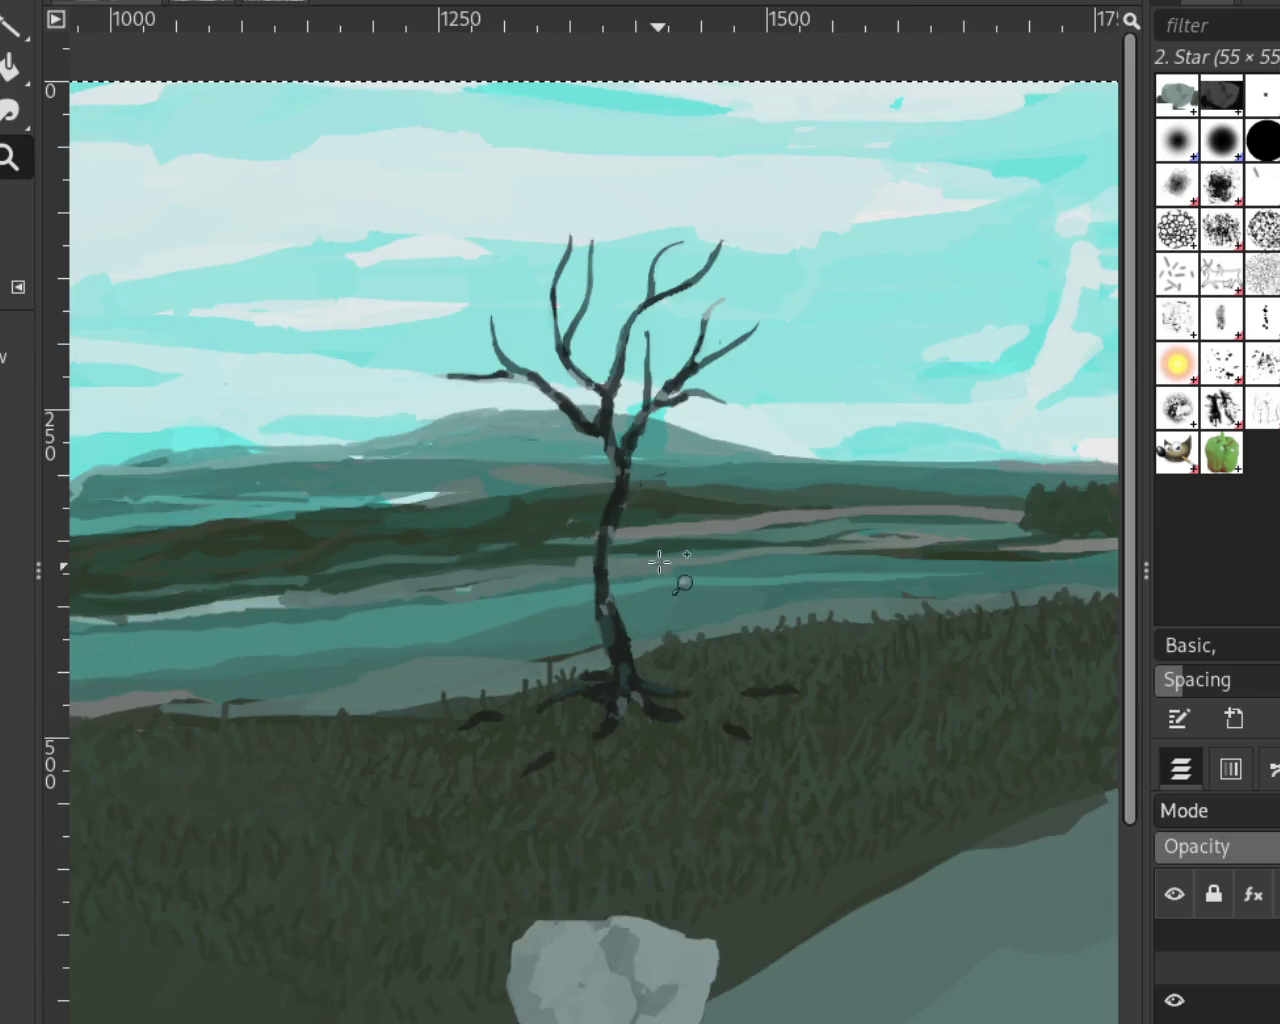
{"action": "left_click", "coordinate": [700, 615]}
{"action": "left_click", "coordinate": [705, 625], "text": "ctrl"}
{"action": "left_click", "coordinate": [720, 655]}
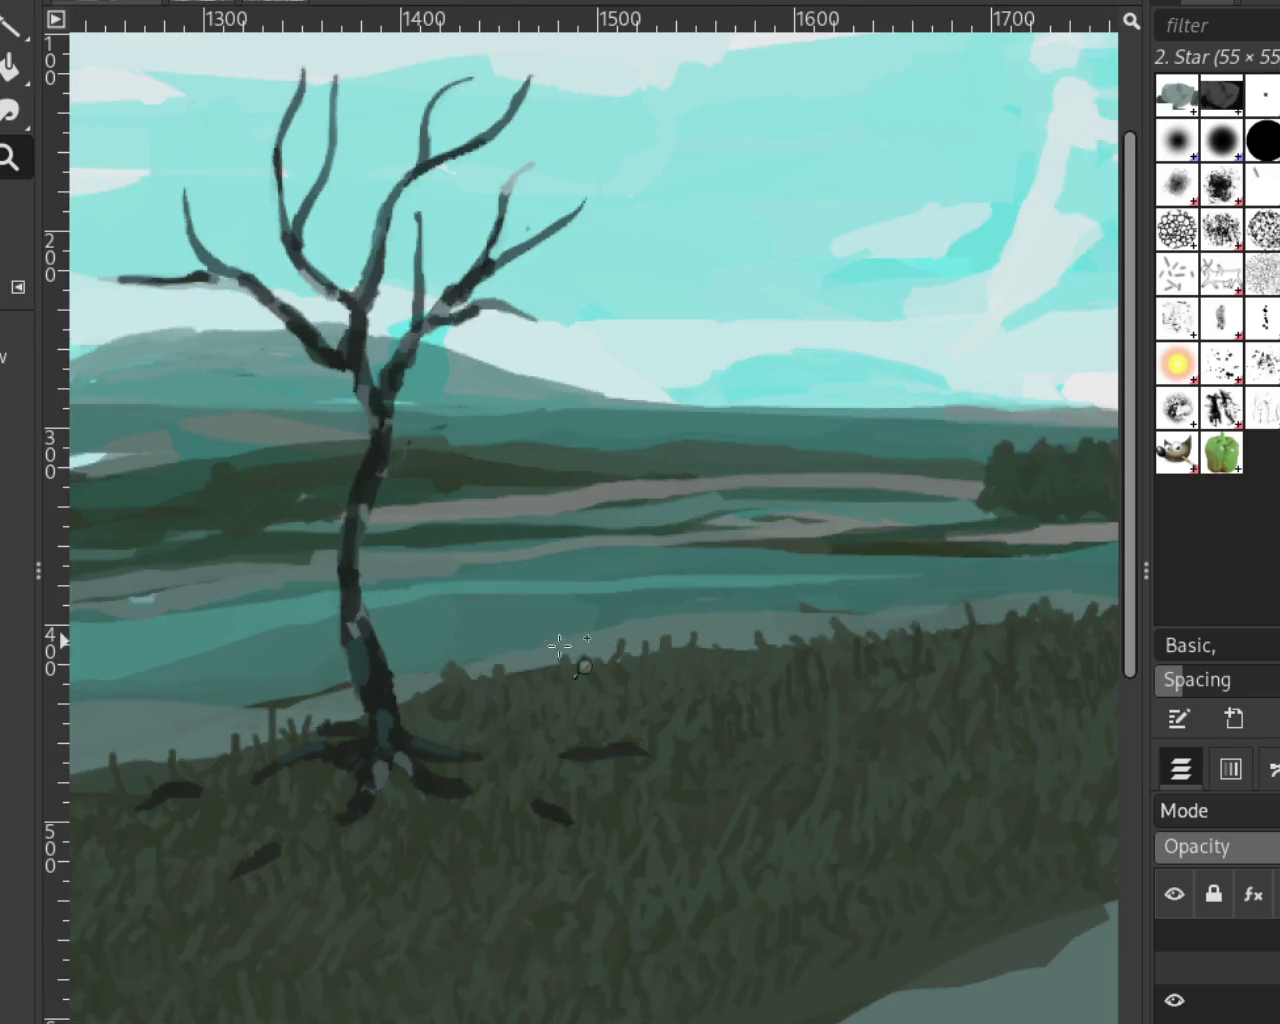
{"action": "left_click", "coordinate": [866, 672], "text": "ctrl"}
{"action": "left_click", "coordinate": [500, 608]}
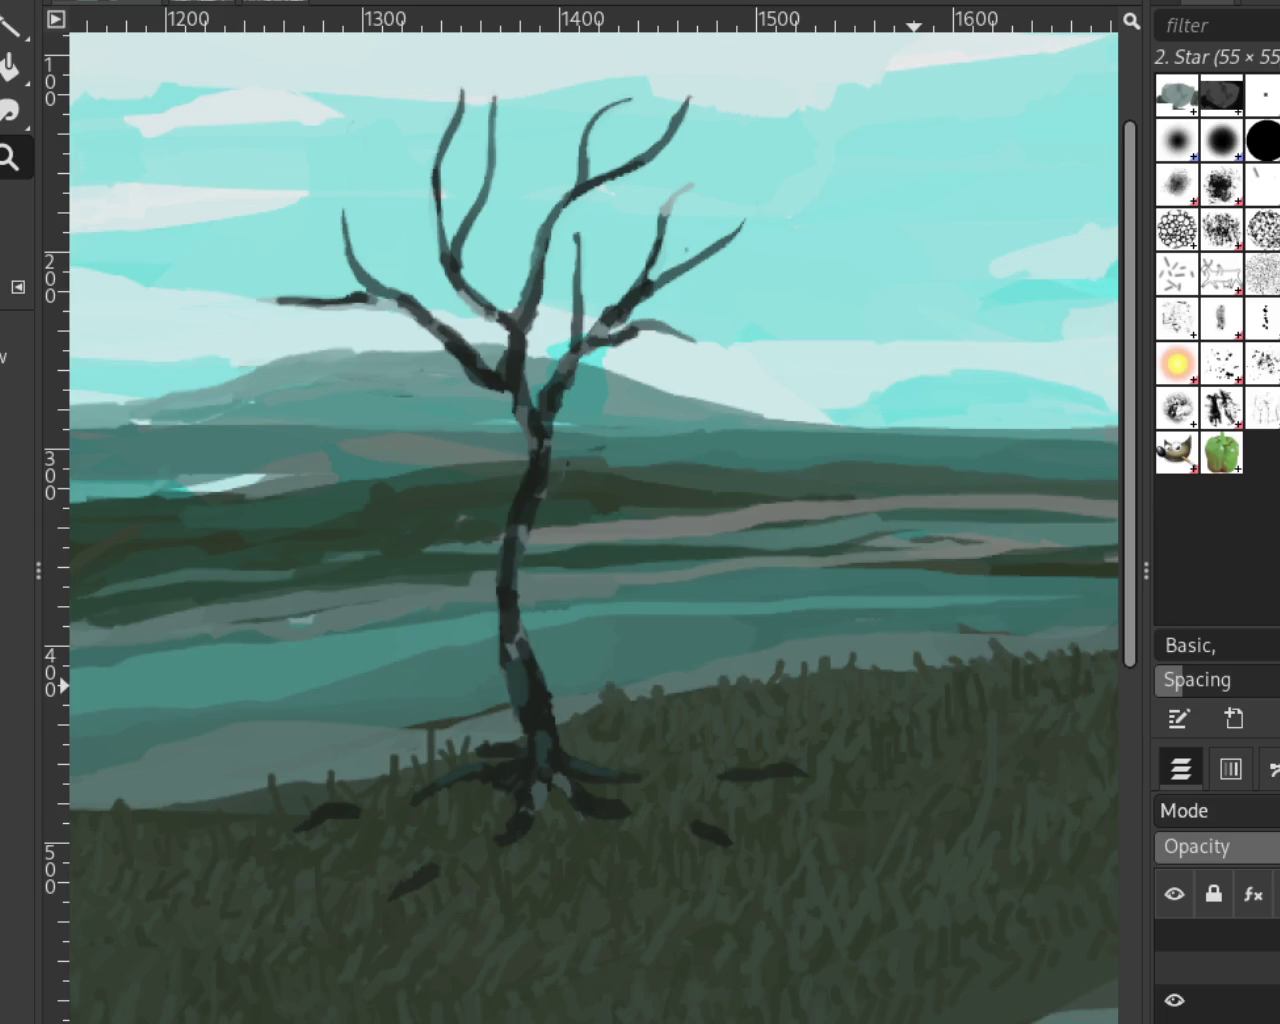
{"action": "scroll", "coordinate": [385, 395], "scroll_direction": "down", "scroll_amount": 2}
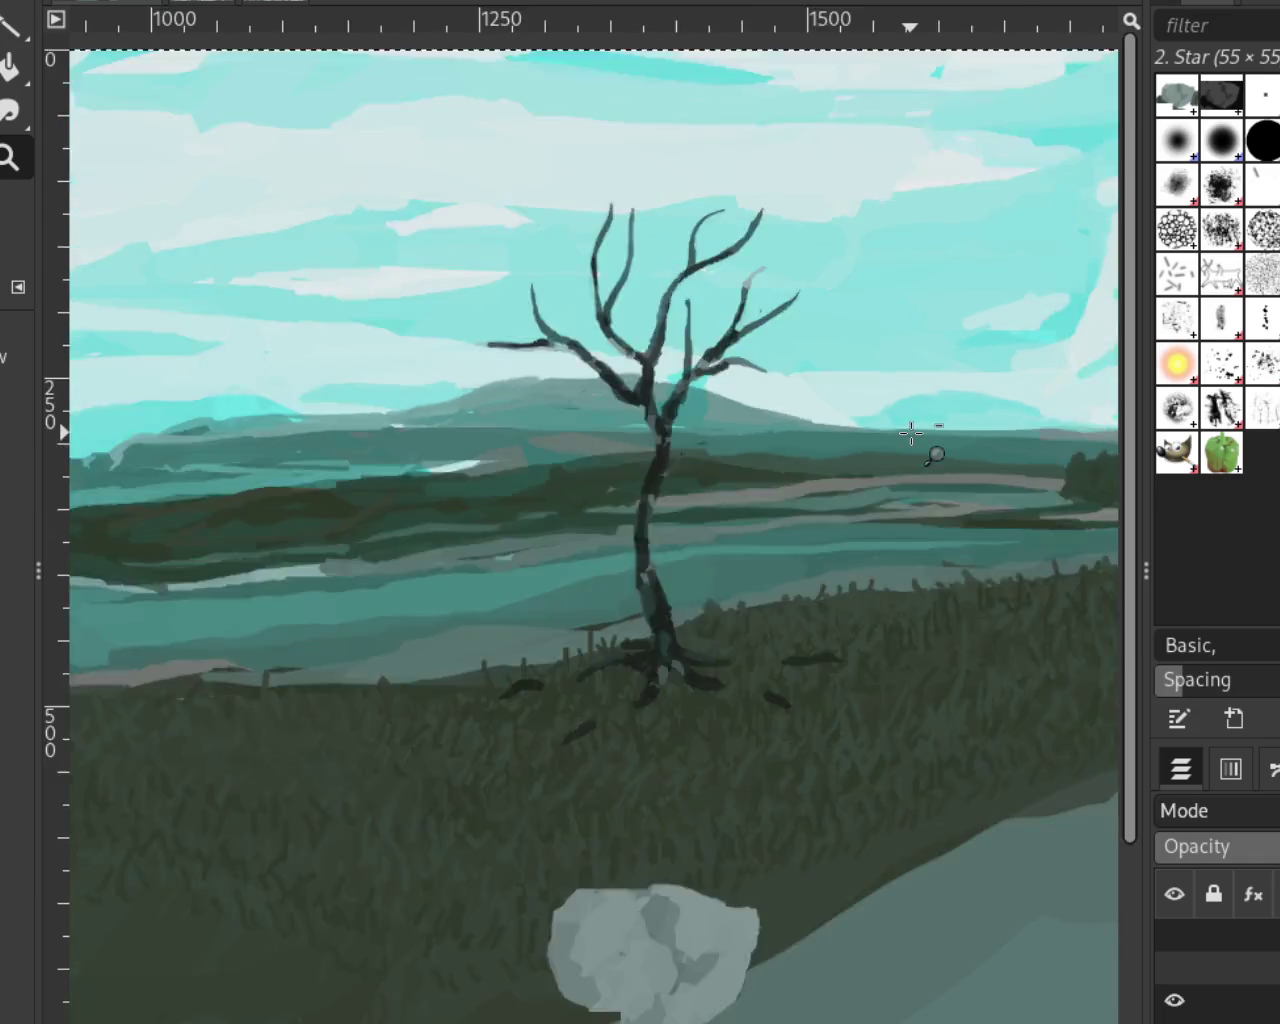
{"action": "scroll", "coordinate": [740, 614], "scroll_direction": "down", "scroll_amount": 2}
{"action": "scroll", "coordinate": [906, 509], "scroll_direction": "up", "scroll_amount": 1}
{"action": "scroll", "coordinate": [591, 578], "scroll_direction": "down", "scroll_amount": 1}
{"action": "scroll", "coordinate": [591, 578], "scroll_direction": "up", "scroll_amount": 1}
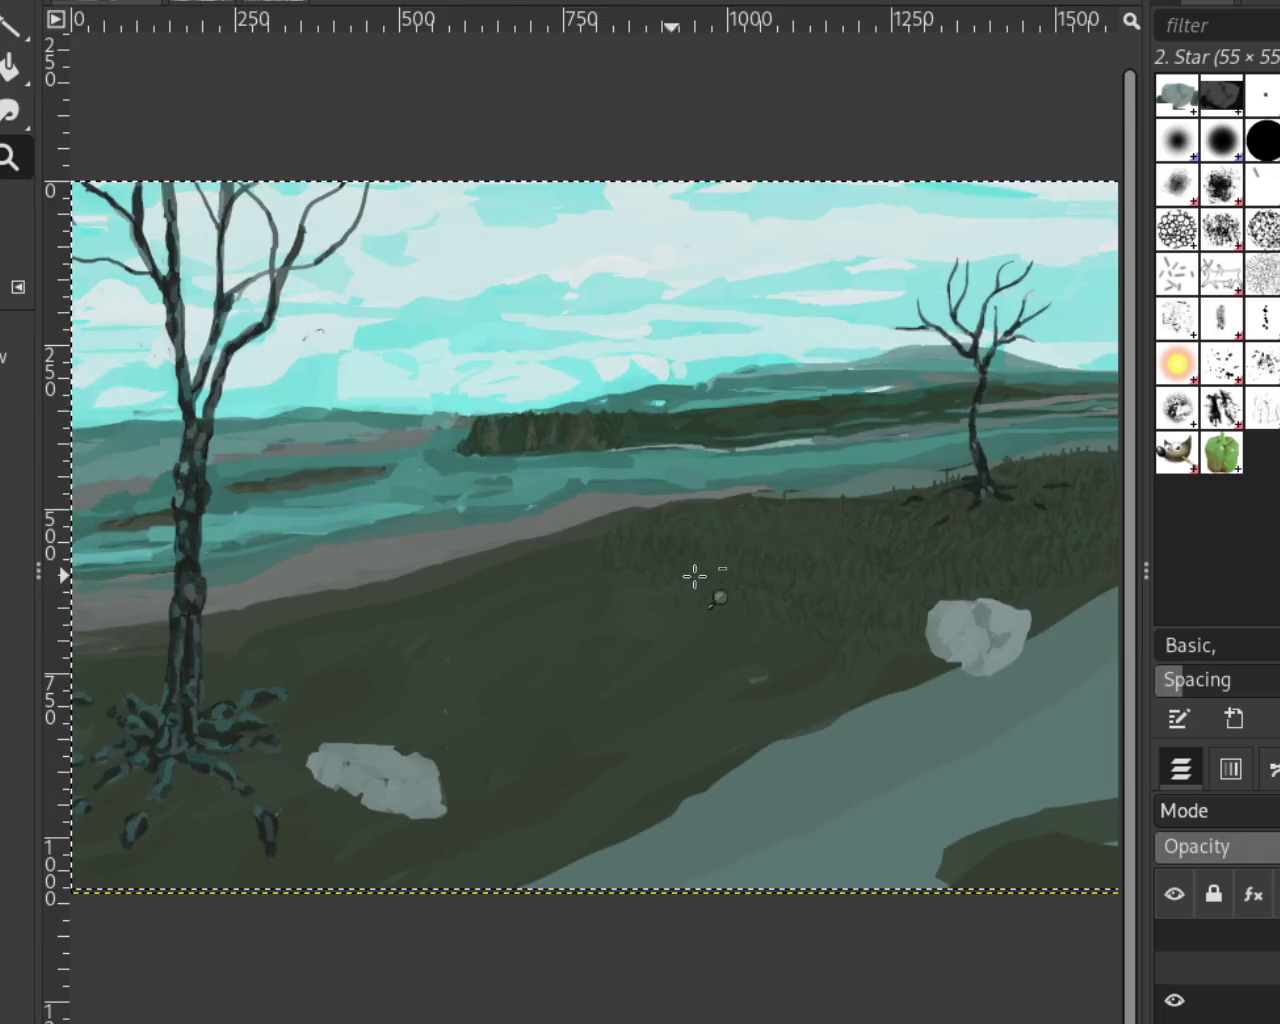
{"action": "scroll", "coordinate": [694, 574], "scroll_direction": "down", "scroll_amount": 1}
{"action": "scroll", "coordinate": [515, 627], "scroll_direction": "down", "scroll_amount": 1}
{"action": "scroll", "coordinate": [420, 631], "scroll_direction": "up", "scroll_amount": 1}
{"action": "scroll", "coordinate": [420, 631], "scroll_direction": "up", "scroll_amount": 2}
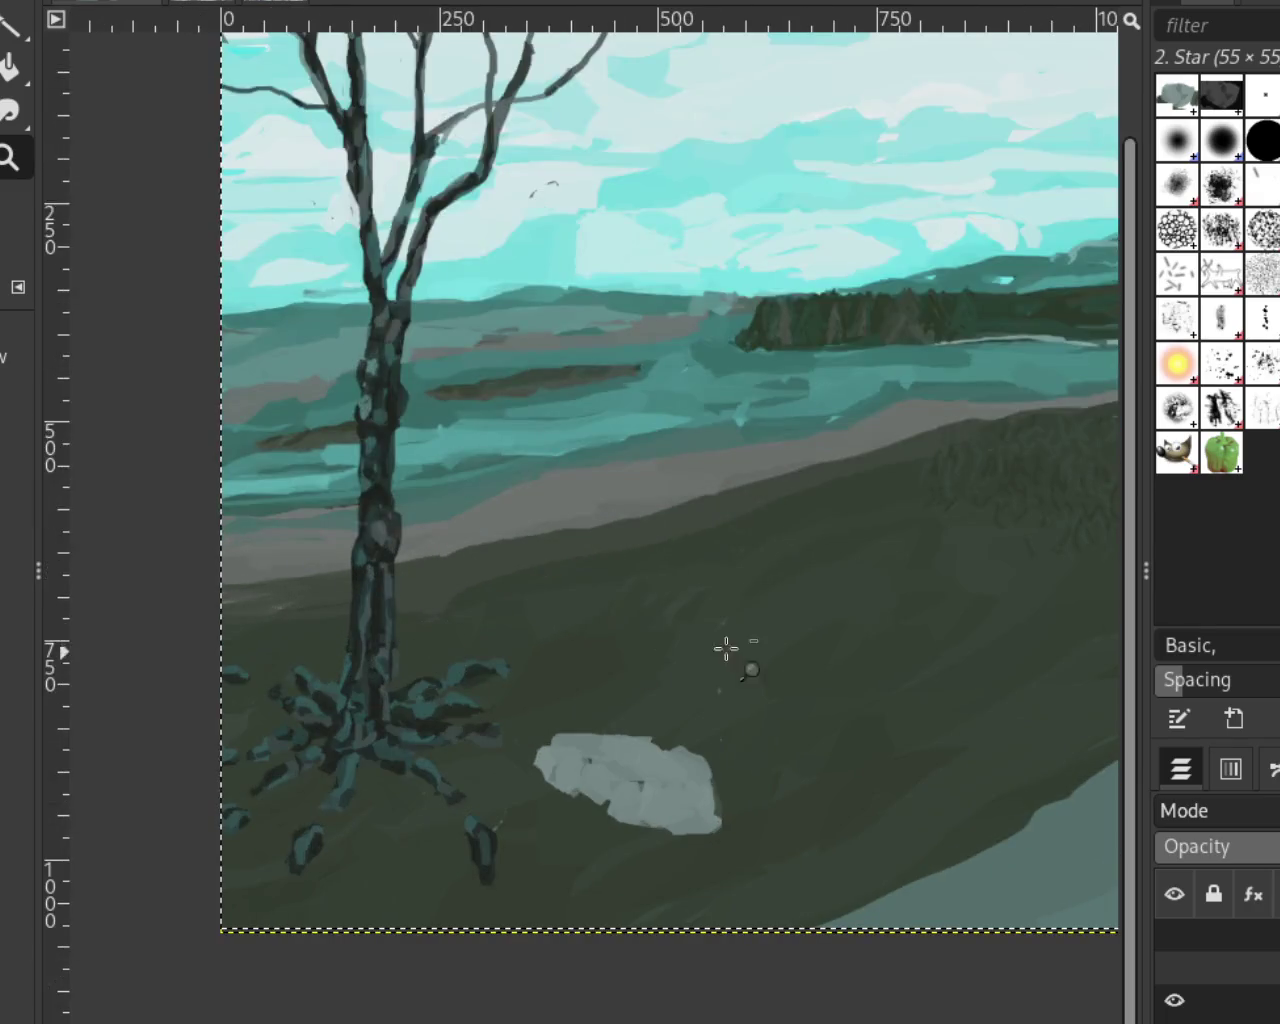
{"action": "scroll", "coordinate": [486, 634], "scroll_direction": "down", "scroll_amount": 1}
{"action": "scroll", "coordinate": [521, 613], "scroll_direction": "up", "scroll_amount": 1}
{"action": "scroll", "coordinate": [515, 608], "scroll_direction": "down", "scroll_amount": 1}
{"action": "scroll", "coordinate": [560, 590], "scroll_direction": "down", "scroll_amount": 1}
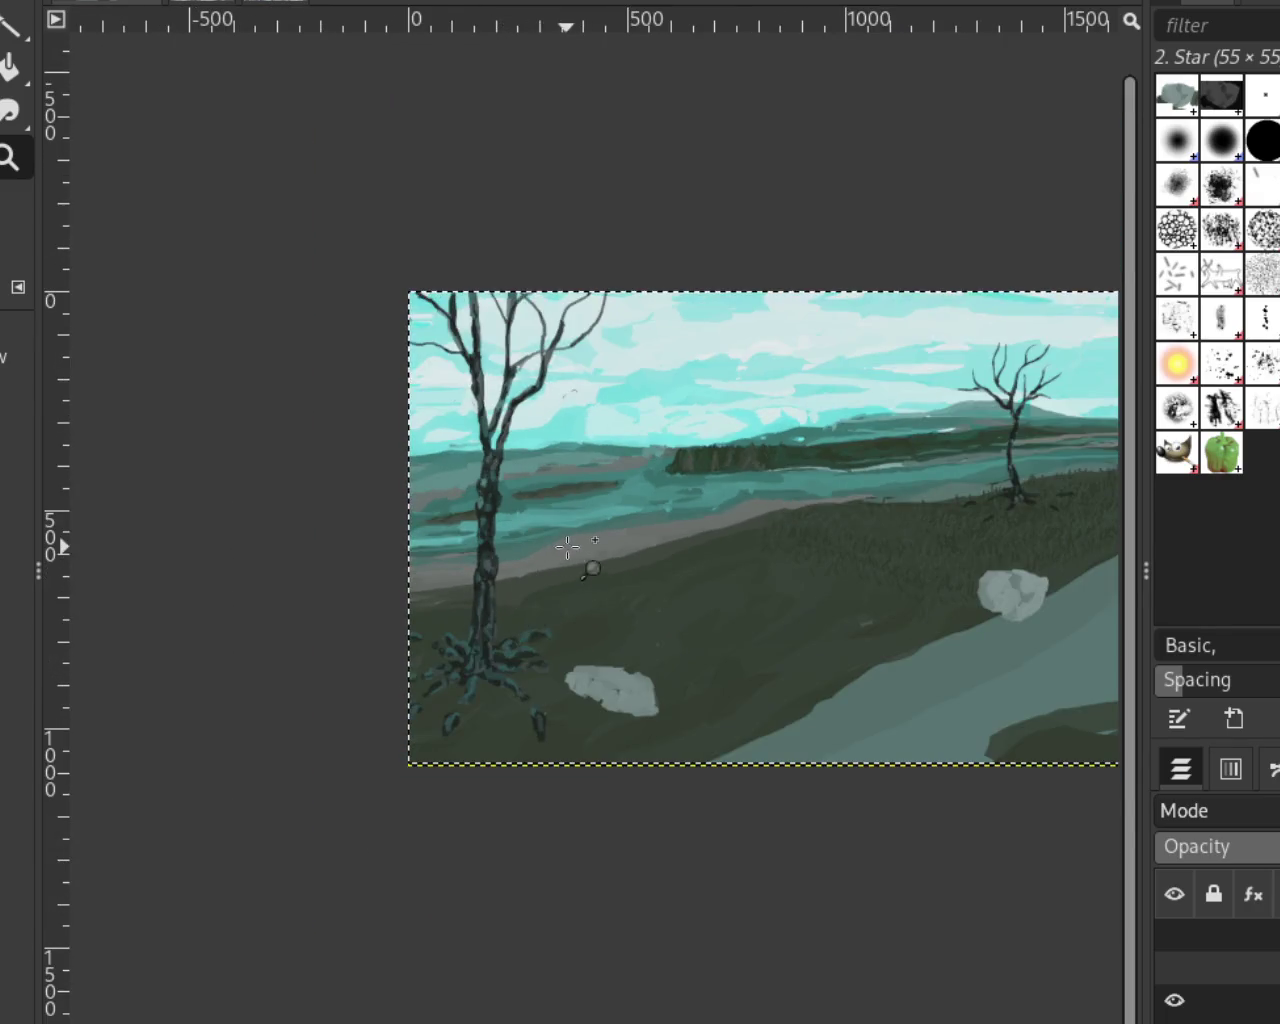
{"action": "scroll", "coordinate": [590, 570], "scroll_direction": "down", "scroll_amount": 1}
{"action": "scroll", "coordinate": [826, 543], "scroll_direction": "up", "scroll_amount": 2}
{"action": "scroll", "coordinate": [600, 625], "scroll_direction": "down", "scroll_amount": 1}
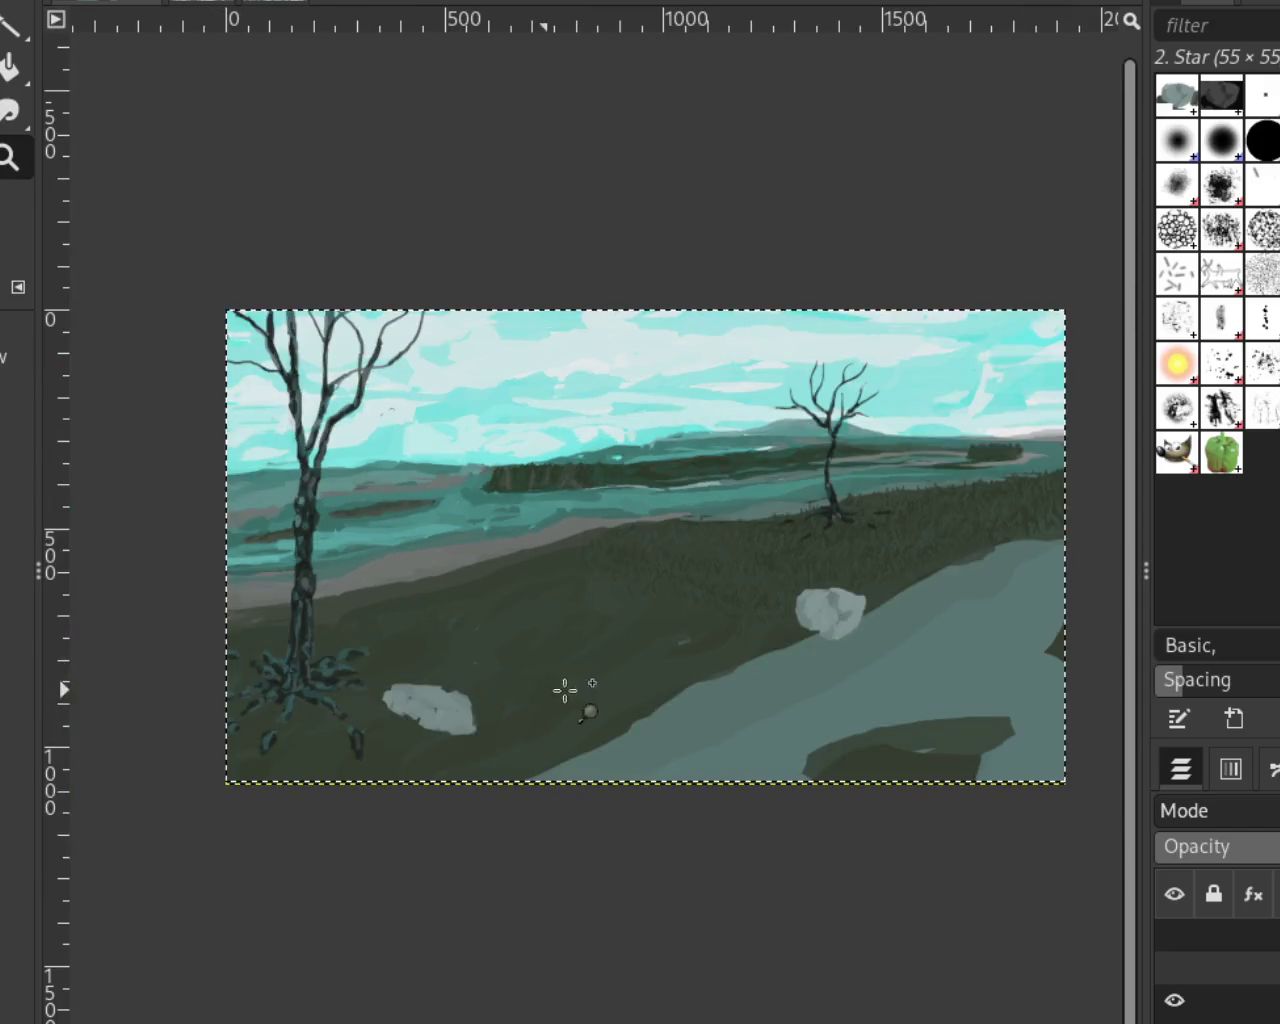
{"action": "scroll", "coordinate": [560, 680], "scroll_direction": "down", "scroll_amount": 1}
{"action": "scroll", "coordinate": [690, 630], "scroll_direction": "up", "scroll_amount": 1}
{"action": "scroll", "coordinate": [694, 616], "scroll_direction": "down", "scroll_amount": 1}
{"action": "scroll", "coordinate": [691, 611], "scroll_direction": "up", "scroll_amount": 1}
{"action": "scroll", "coordinate": [688, 607], "scroll_direction": "up", "scroll_amount": 1}
{"action": "scroll", "coordinate": [680, 600], "scroll_direction": "down", "scroll_amount": 1}
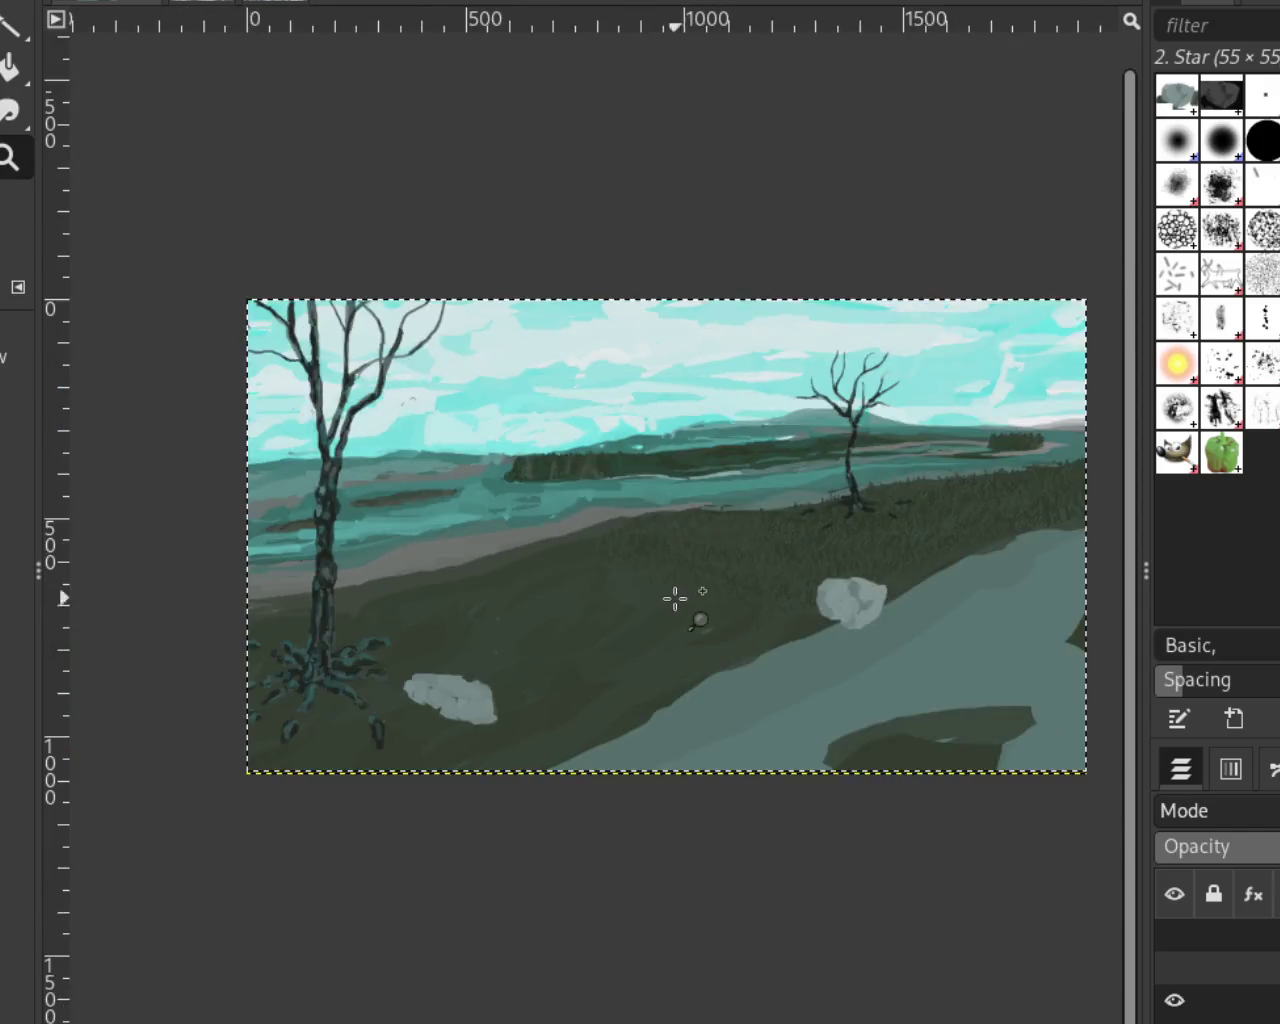
{"action": "scroll", "coordinate": [670, 590], "scroll_direction": "up", "scroll_amount": 1}
{"action": "scroll", "coordinate": [500, 550], "scroll_direction": "down", "scroll_amount": 1}
{"action": "scroll", "coordinate": [400, 528], "scroll_direction": "up", "scroll_amount": 3}
{"action": "scroll", "coordinate": [629, 526], "scroll_direction": "down", "scroll_amount": 1}
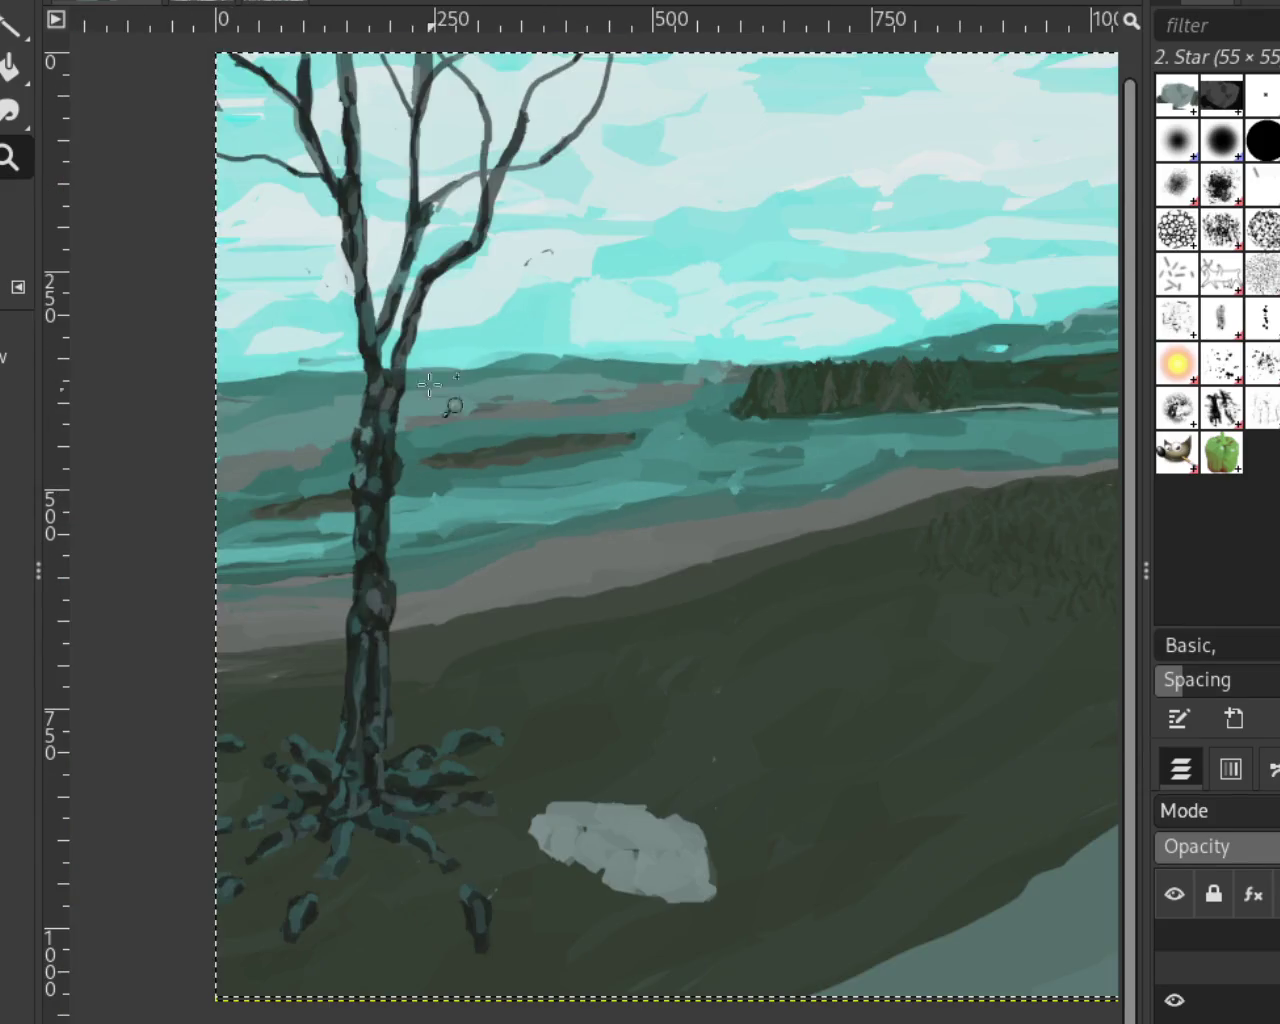
{"action": "scroll", "coordinate": [615, 490], "scroll_direction": "down", "scroll_amount": 1}
{"action": "scroll", "coordinate": [535, 370], "scroll_direction": "up", "scroll_amount": 1}
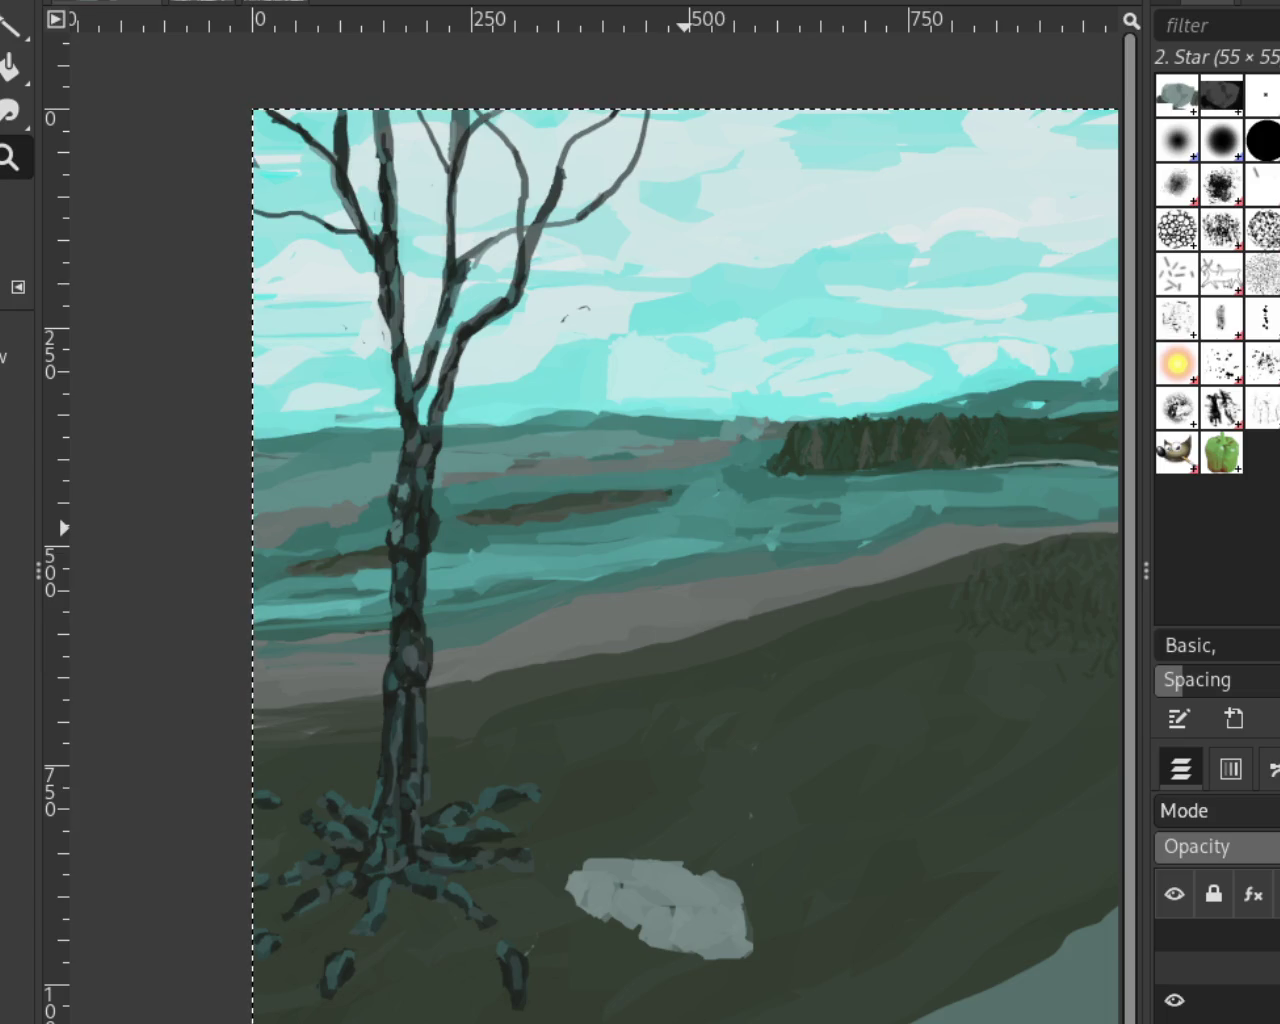
{"action": "scroll", "coordinate": [335, 335], "scroll_direction": "down", "scroll_amount": 1}
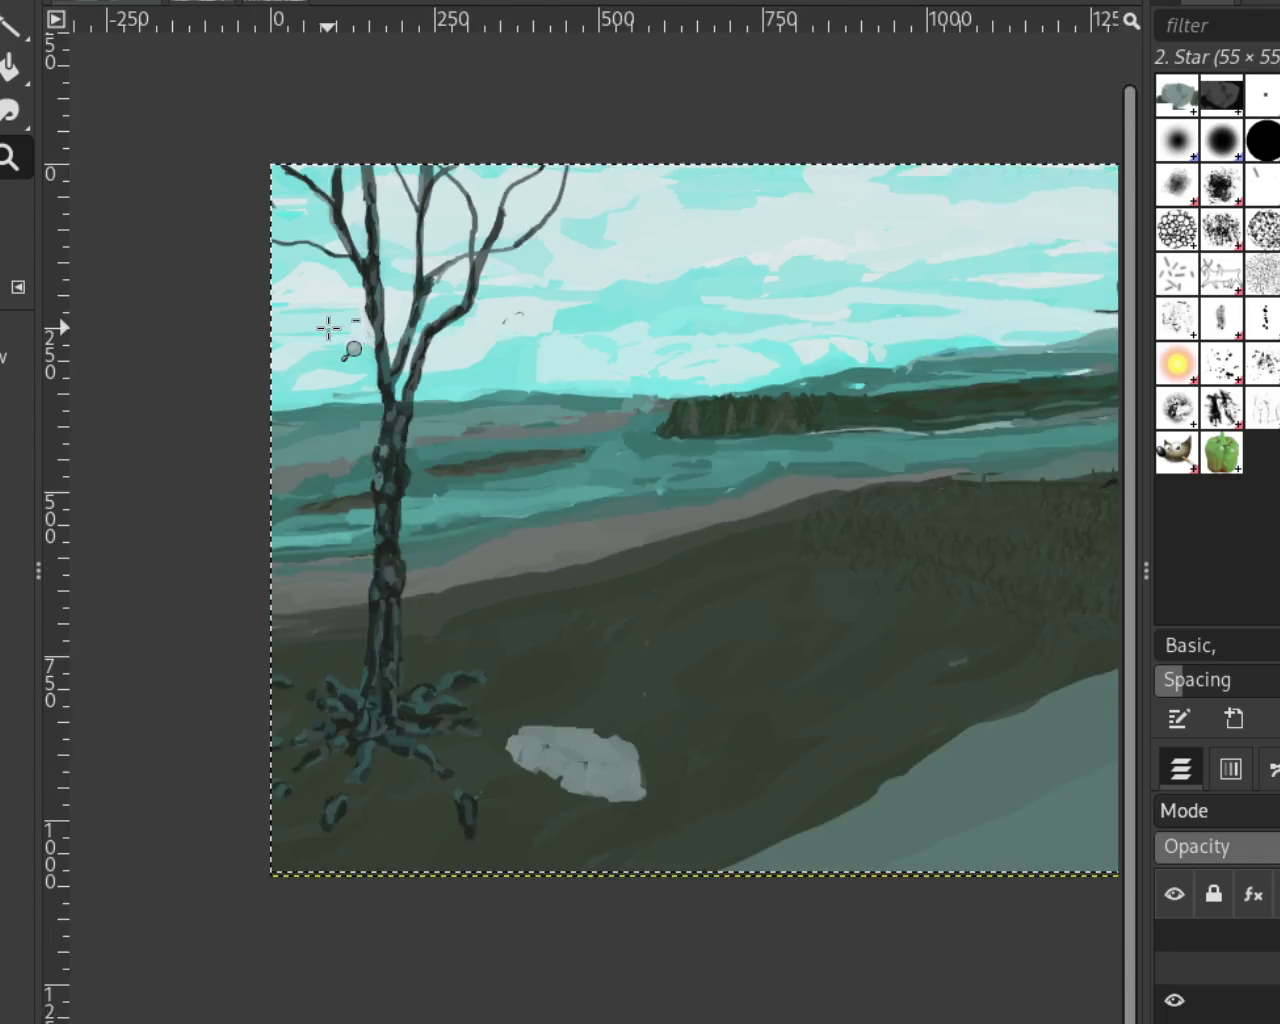
{"action": "scroll", "coordinate": [726, 529], "scroll_direction": "down", "scroll_amount": 1}
{"action": "scroll", "coordinate": [726, 529], "scroll_direction": "up", "scroll_amount": 1}
{"action": "scroll", "coordinate": [723, 594], "scroll_direction": "down", "scroll_amount": 1}
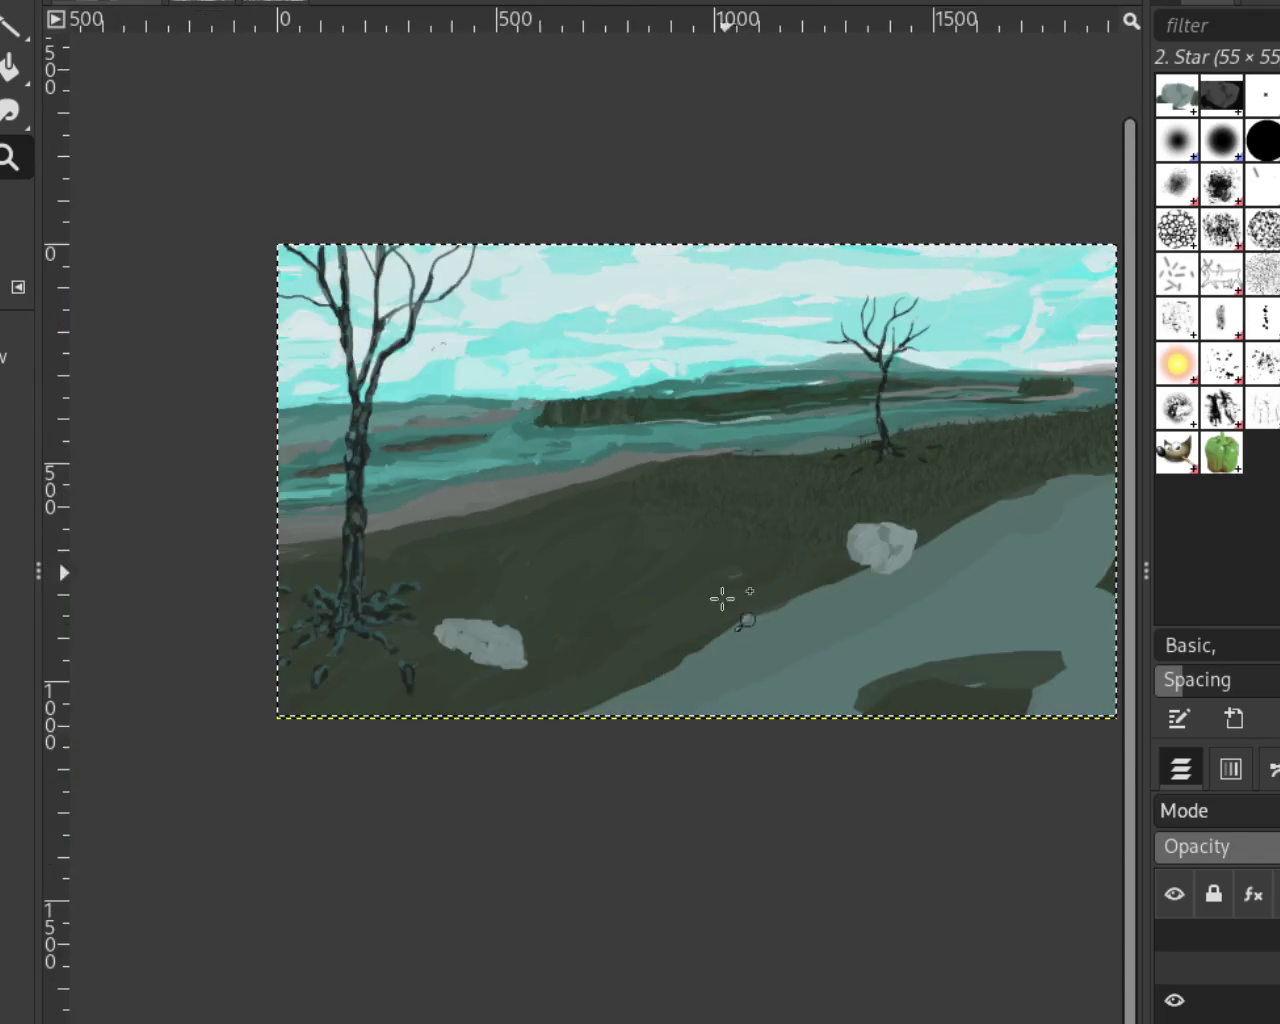
{"action": "scroll", "coordinate": [696, 615], "scroll_direction": "up", "scroll_amount": 1}
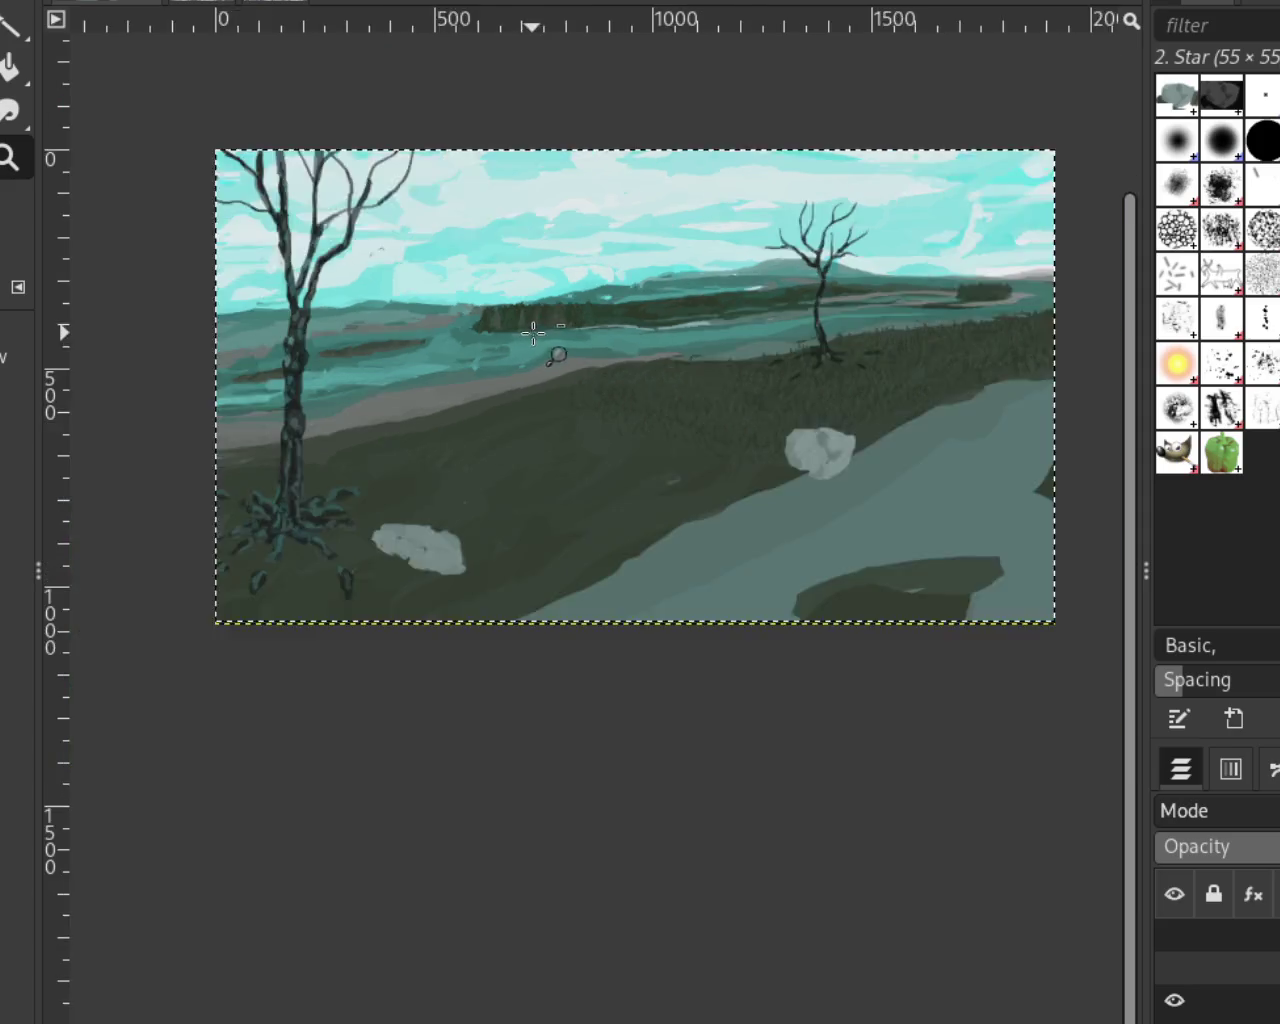
{"action": "left_click", "coordinate": [553, 361], "text": "ctrl"}
{"action": "left_click", "coordinate": [816, 318]}
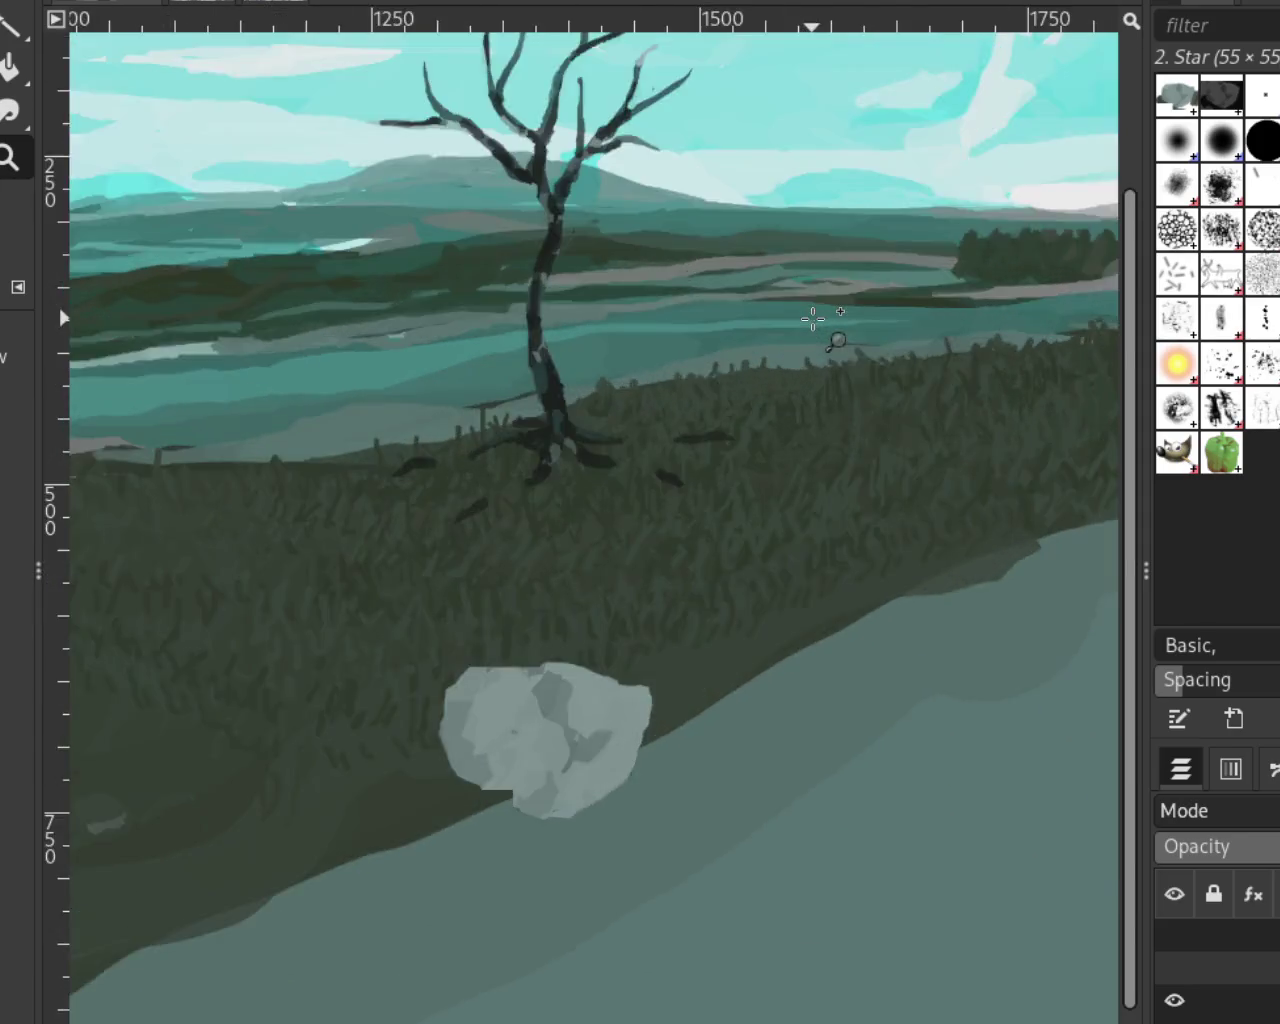
{"action": "left_click", "coordinate": [815, 317], "text": "ctrl"}
{"action": "left_click", "coordinate": [363, 464]}
{"action": "left_click", "coordinate": [623, 289], "text": "ctrl"}
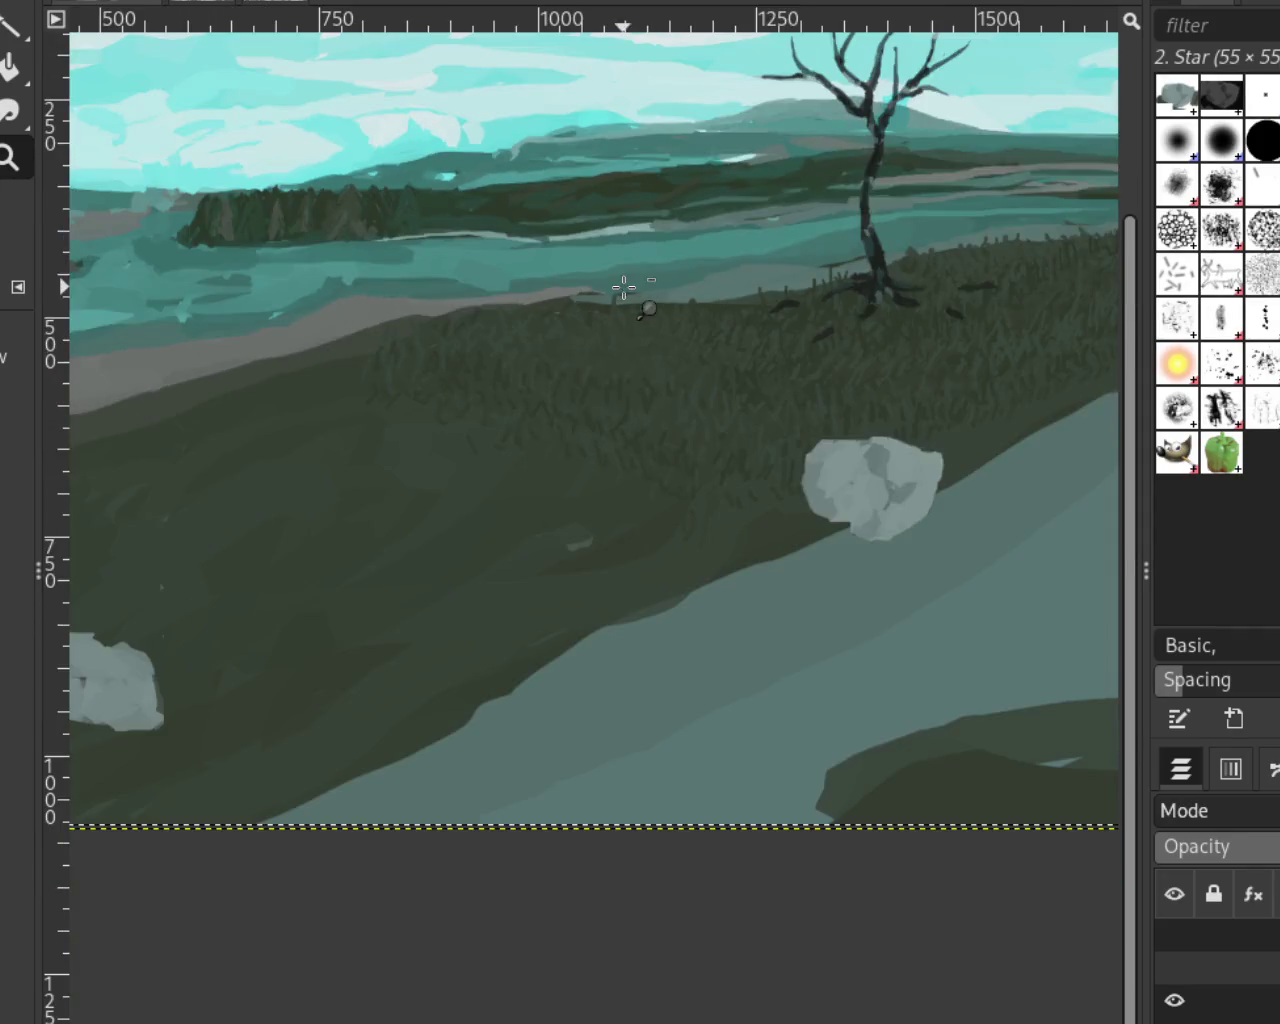
{"action": "left_click", "coordinate": [435, 448]}
{"action": "key", "text": "p"}
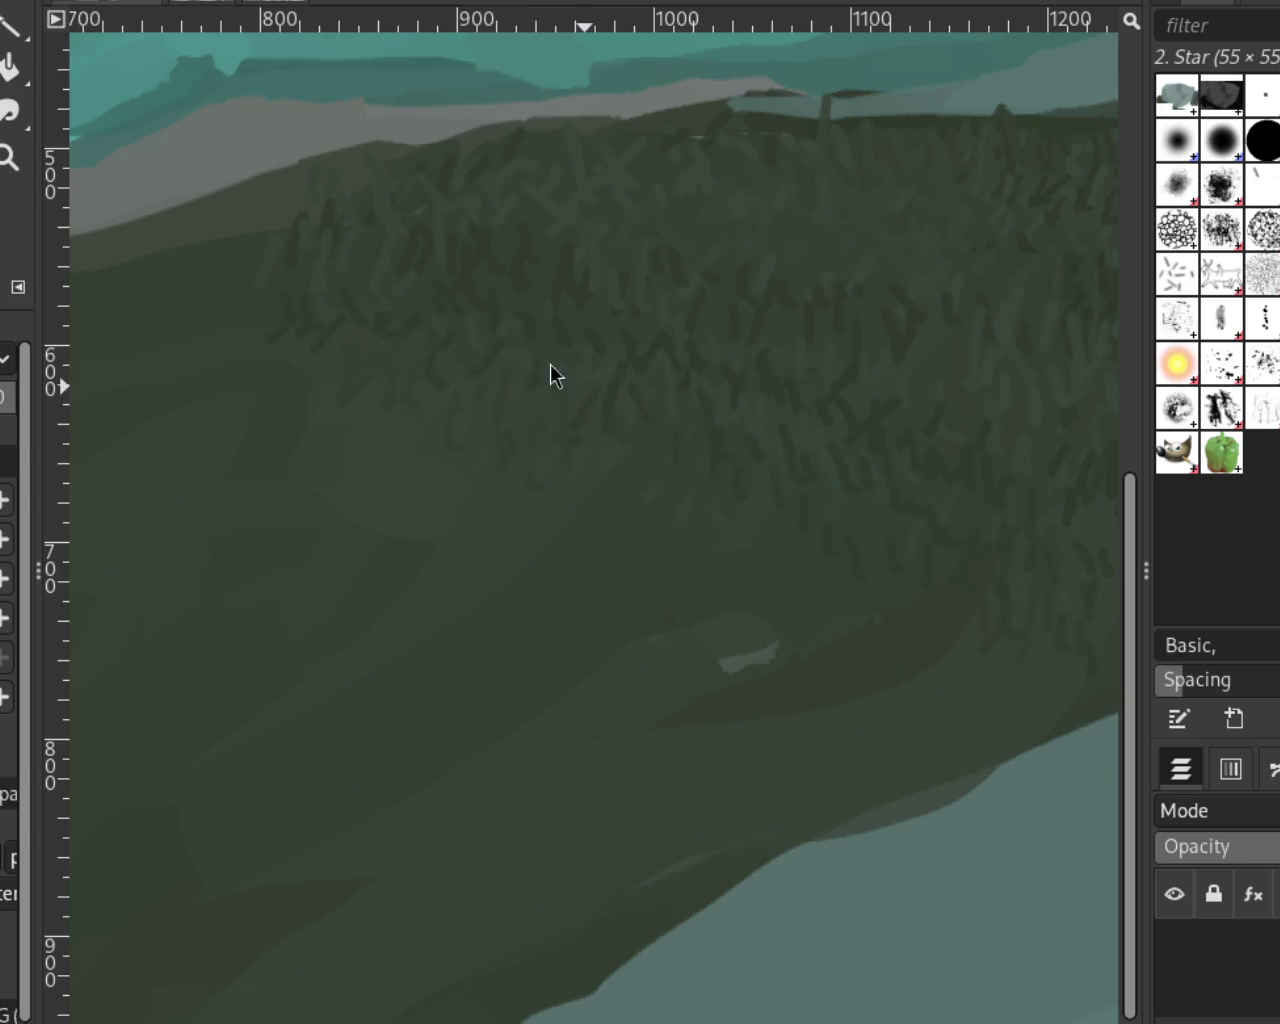
Zoom in on the lower-right grassy hillside with the Zoom tool and mouse wheel
{"action": "key", "text": "z"}
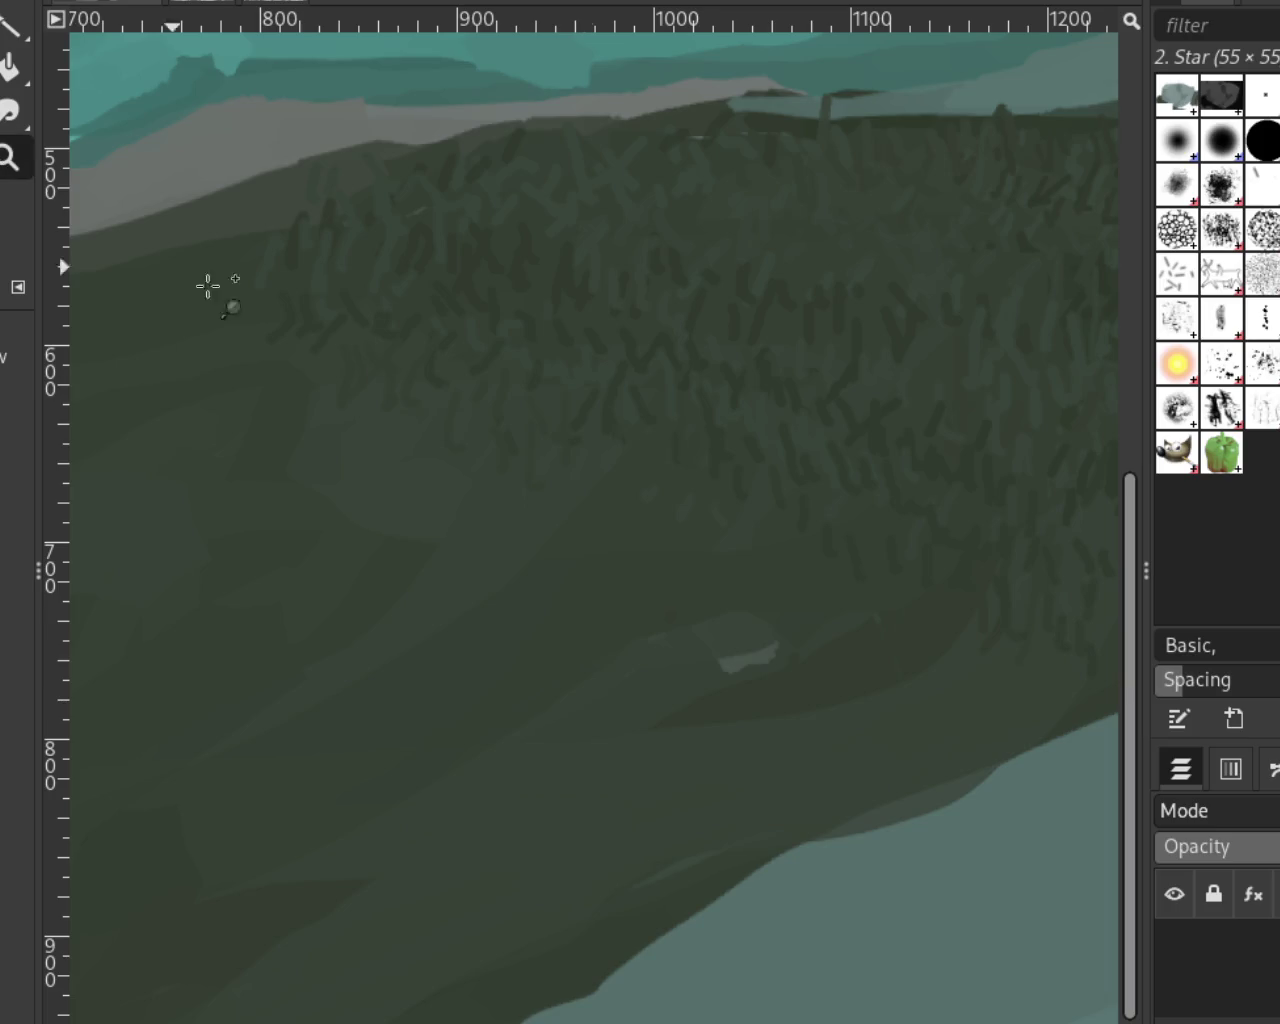
{"action": "scroll", "coordinate": [329, 360], "scroll_direction": "down", "scroll_amount": 10}
{"action": "scroll", "coordinate": [329, 354], "scroll_direction": "down", "scroll_amount": 2}
{"action": "scroll", "coordinate": [330, 360], "scroll_direction": "up", "scroll_amount": 3}
{"action": "scroll", "coordinate": [329, 357], "scroll_direction": "up", "scroll_amount": 3}
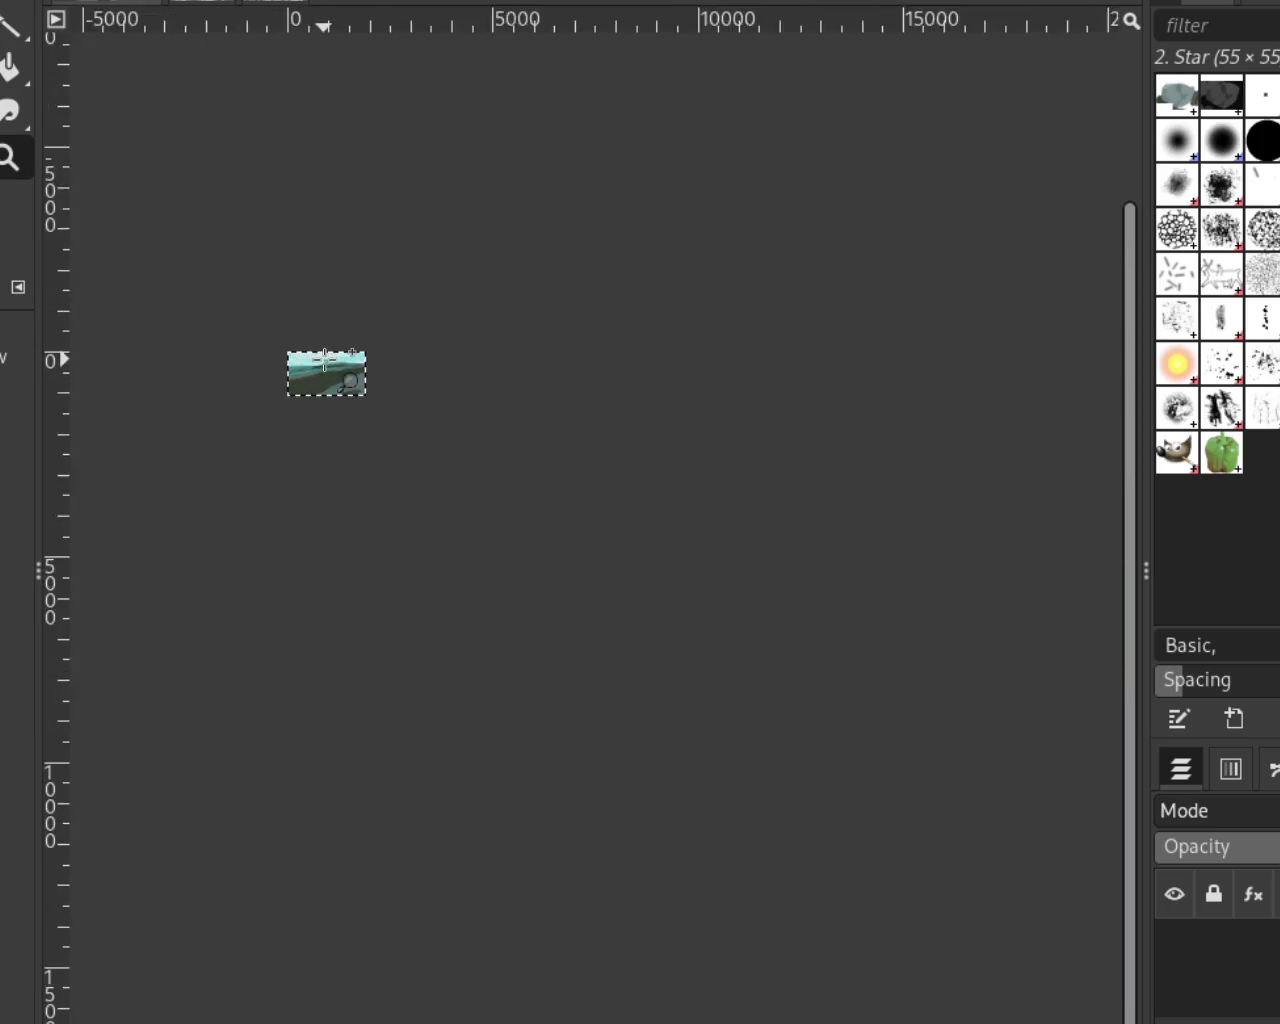
{"action": "scroll", "coordinate": [329, 358], "scroll_direction": "up", "scroll_amount": 3}
{"action": "scroll", "coordinate": [329, 360], "scroll_direction": "up", "scroll_amount": 2}
{"action": "scroll", "coordinate": [558, 357], "scroll_direction": "down", "scroll_amount": 1}
{"action": "scroll", "coordinate": [558, 357], "scroll_direction": "up", "scroll_amount": 4}
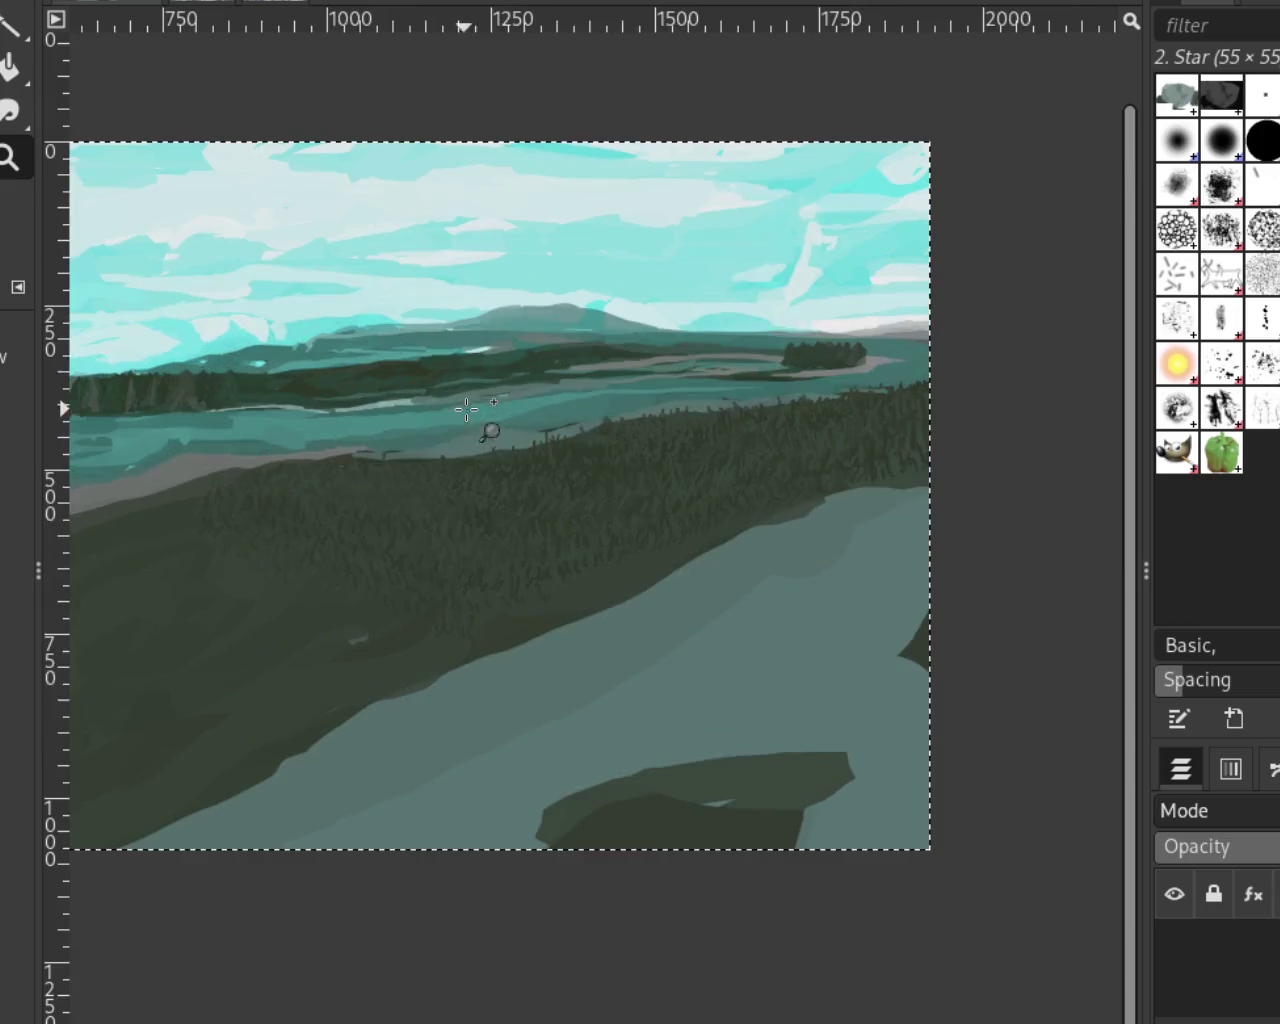
{"action": "scroll", "coordinate": [489, 429], "scroll_direction": "down", "scroll_amount": 3}
{"action": "scroll", "coordinate": [889, 474], "scroll_direction": "down", "scroll_amount": 1}
{"action": "scroll", "coordinate": [477, 563], "scroll_direction": "up", "scroll_amount": 1}
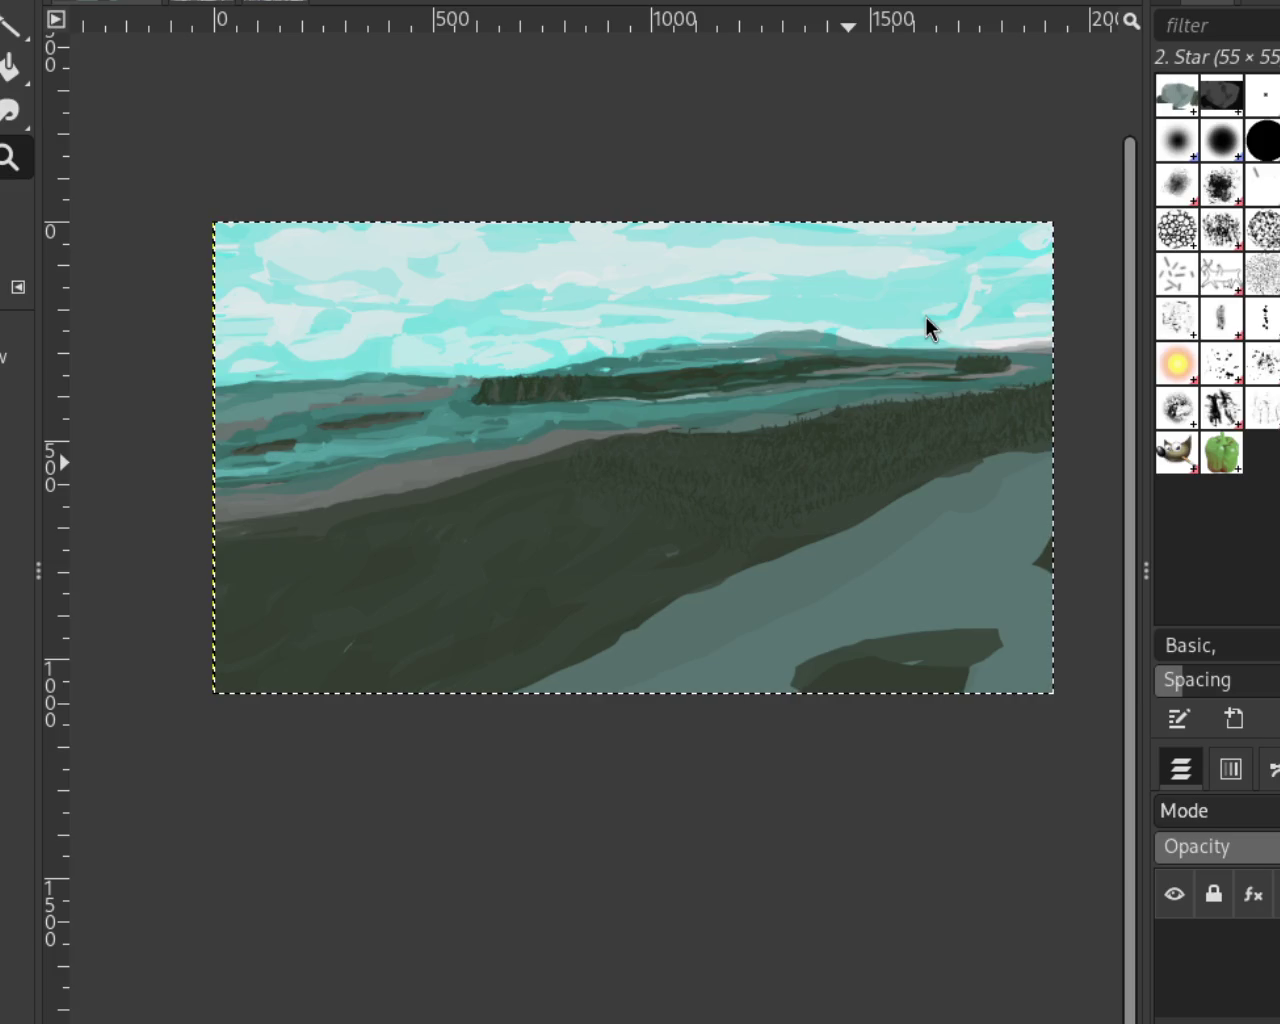
Briefly zoom out to check the painting, zoom back in, and return to the Paintbrush
{"action": "left_click", "coordinate": [748, 577], "text": "ctrl"}
{"action": "left_click", "coordinate": [748, 577]}
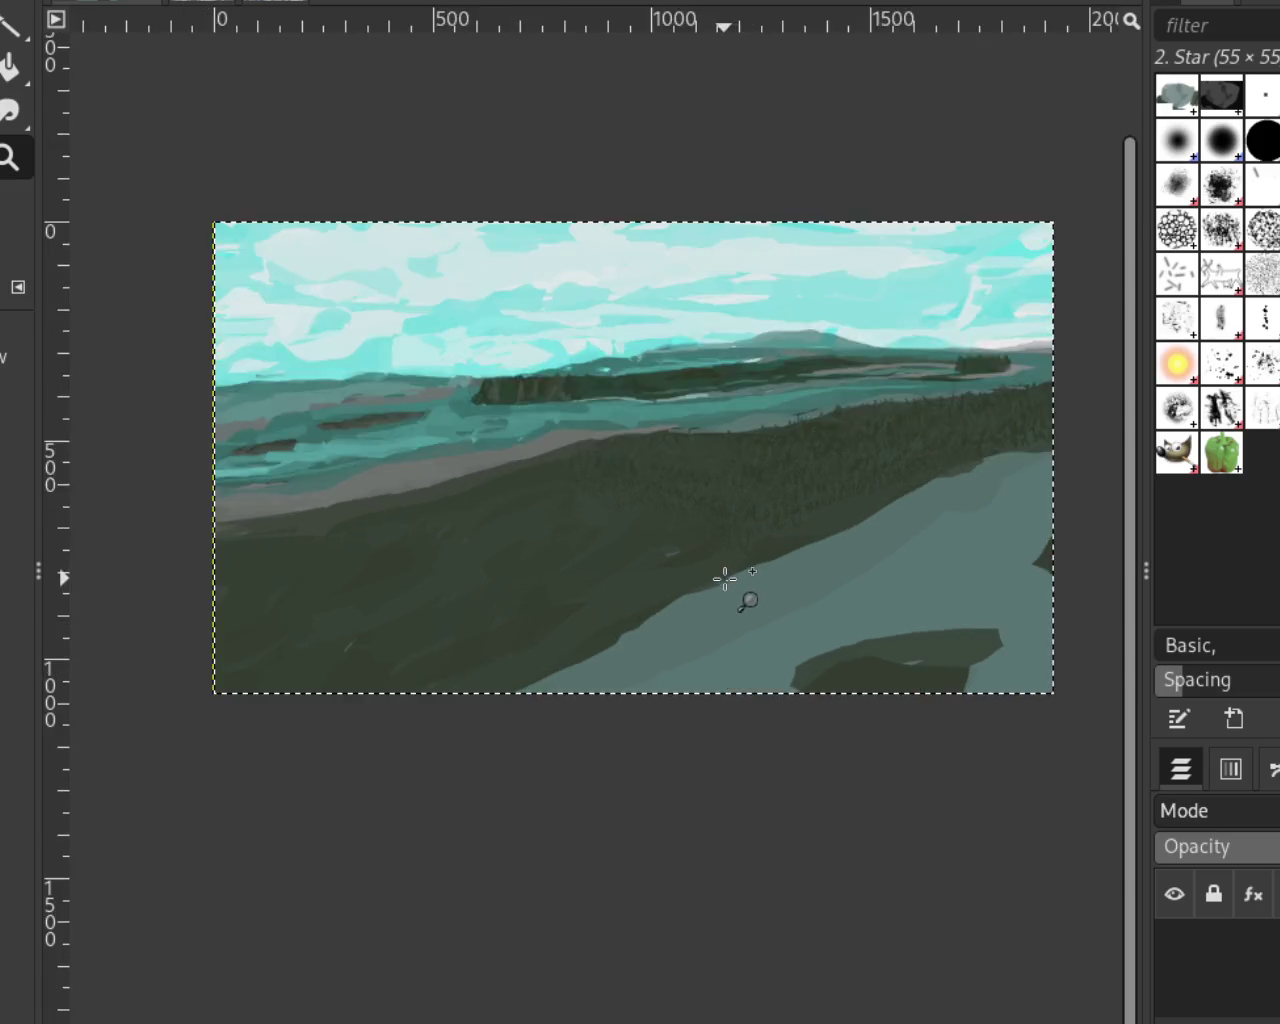
{"action": "scroll", "coordinate": [725, 579], "scroll_direction": "up", "scroll_amount": 3}
{"action": "key", "text": "p"}
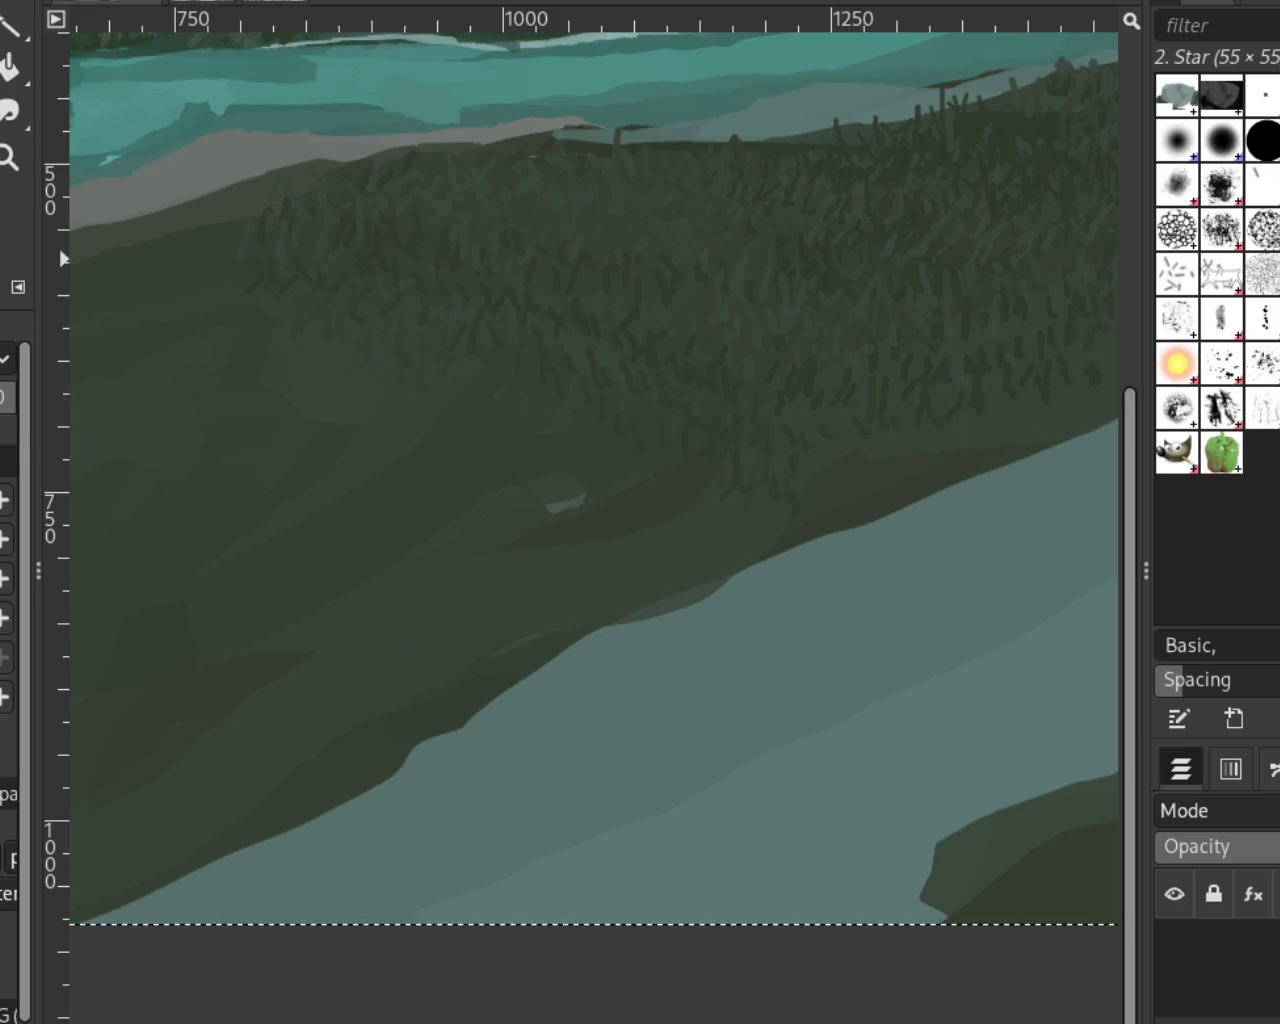
Zoom in on the right hillside and paint small dark grass strokes along its lower edge
{"action": "key", "text": "z"}
{"action": "key", "text": "minus"}
{"action": "key", "text": "minus"}
{"action": "double_click", "coordinate": [521, 388]}
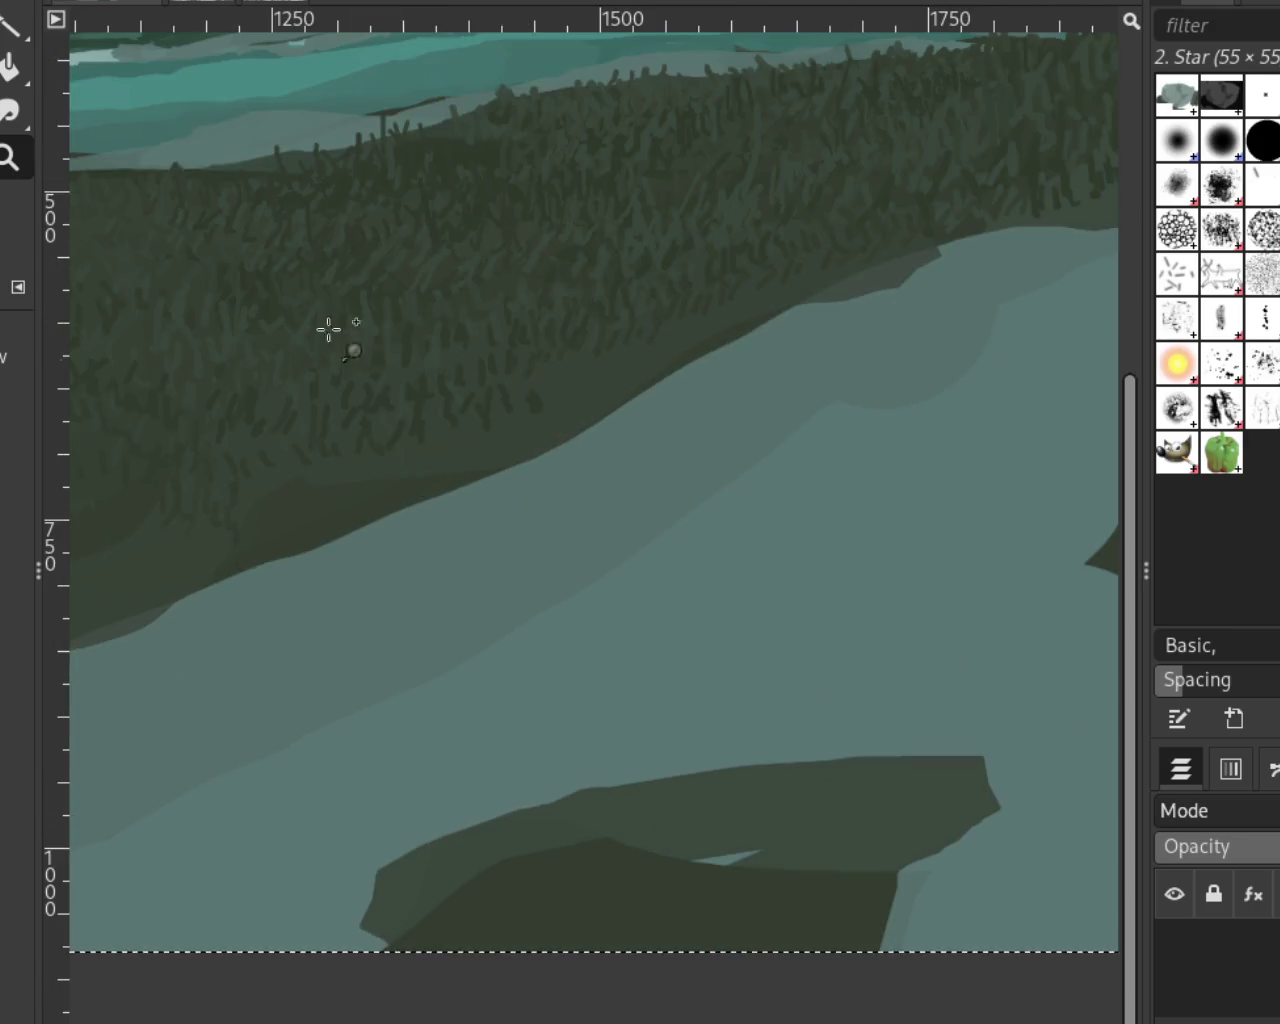
{"action": "key", "text": "p"}
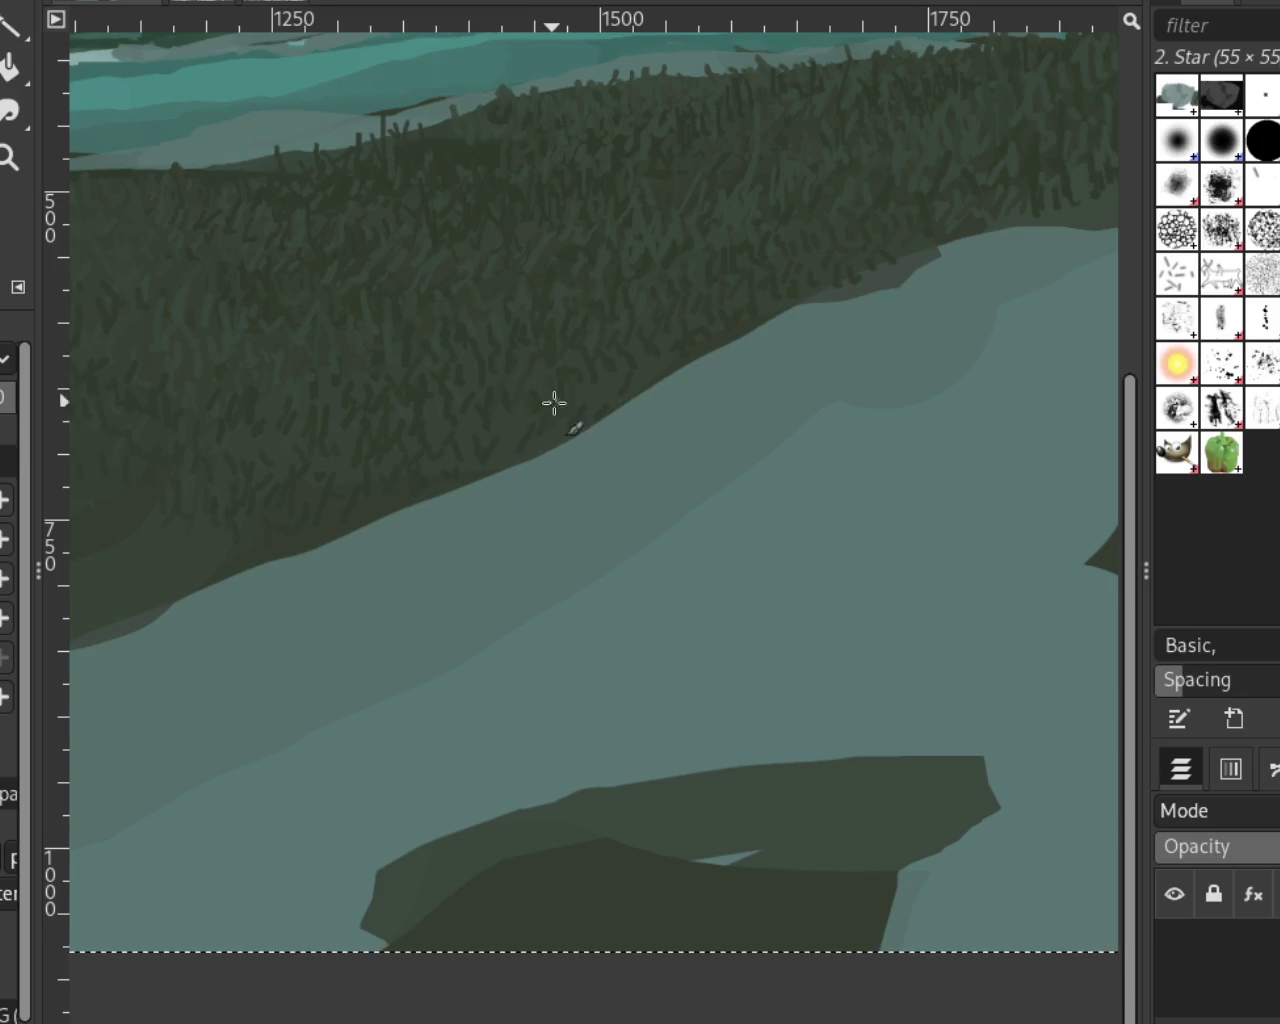
{"action": "left_click_drag", "start_coordinate": [928, 250], "coordinate": [918, 290]}
{"action": "left_click", "coordinate": [444, 508]}
{"action": "left_click", "coordinate": [9, 157]}
{"action": "left_click", "coordinate": [483, 371], "text": "ctrl"}
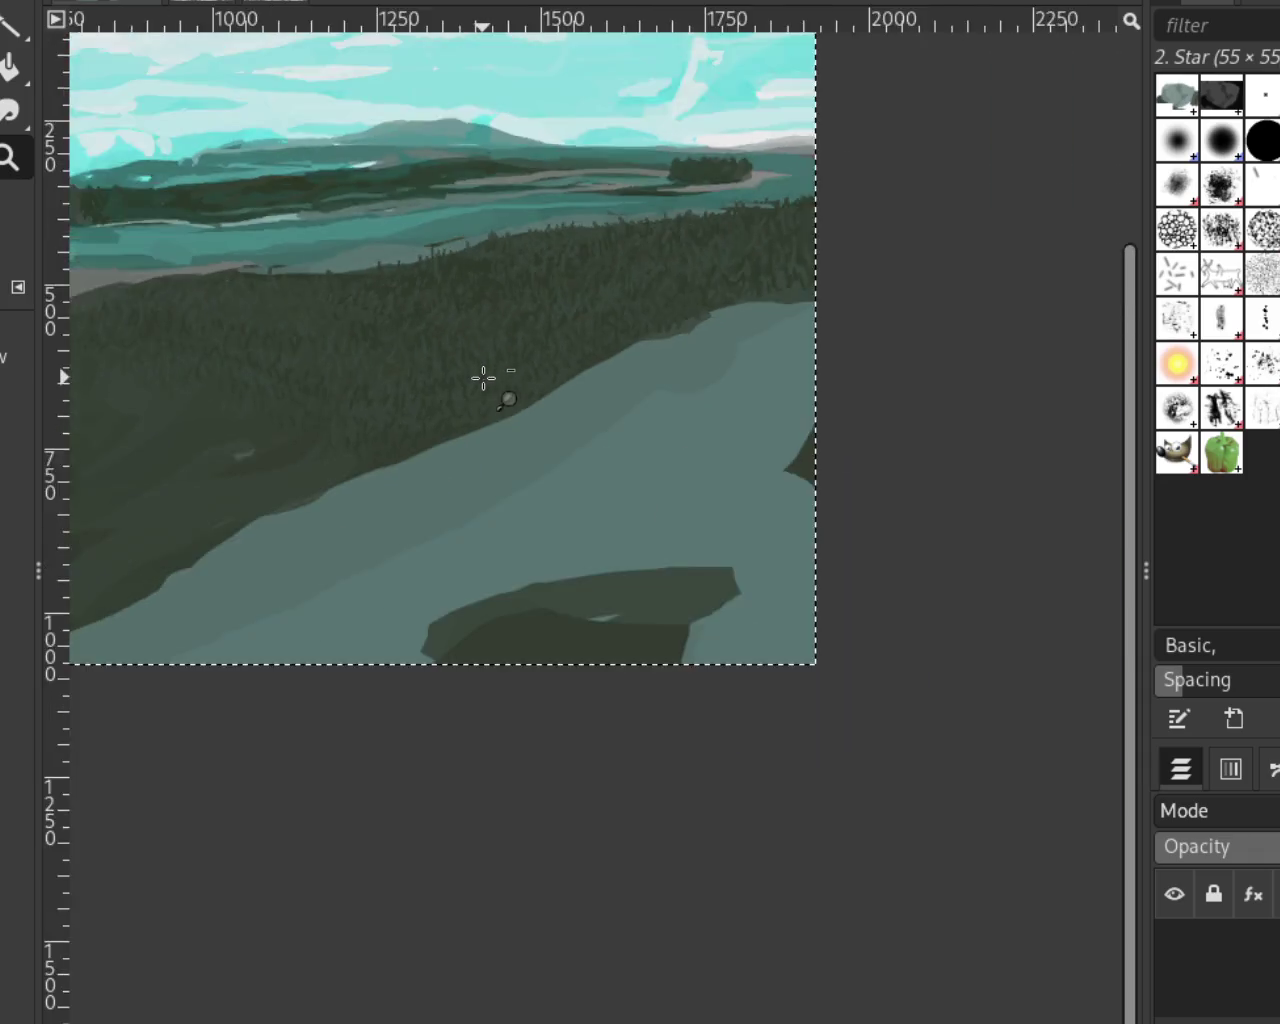
{"action": "left_click", "coordinate": [619, 266]}
{"action": "left_click", "coordinate": [619, 266], "text": "ctrl"}
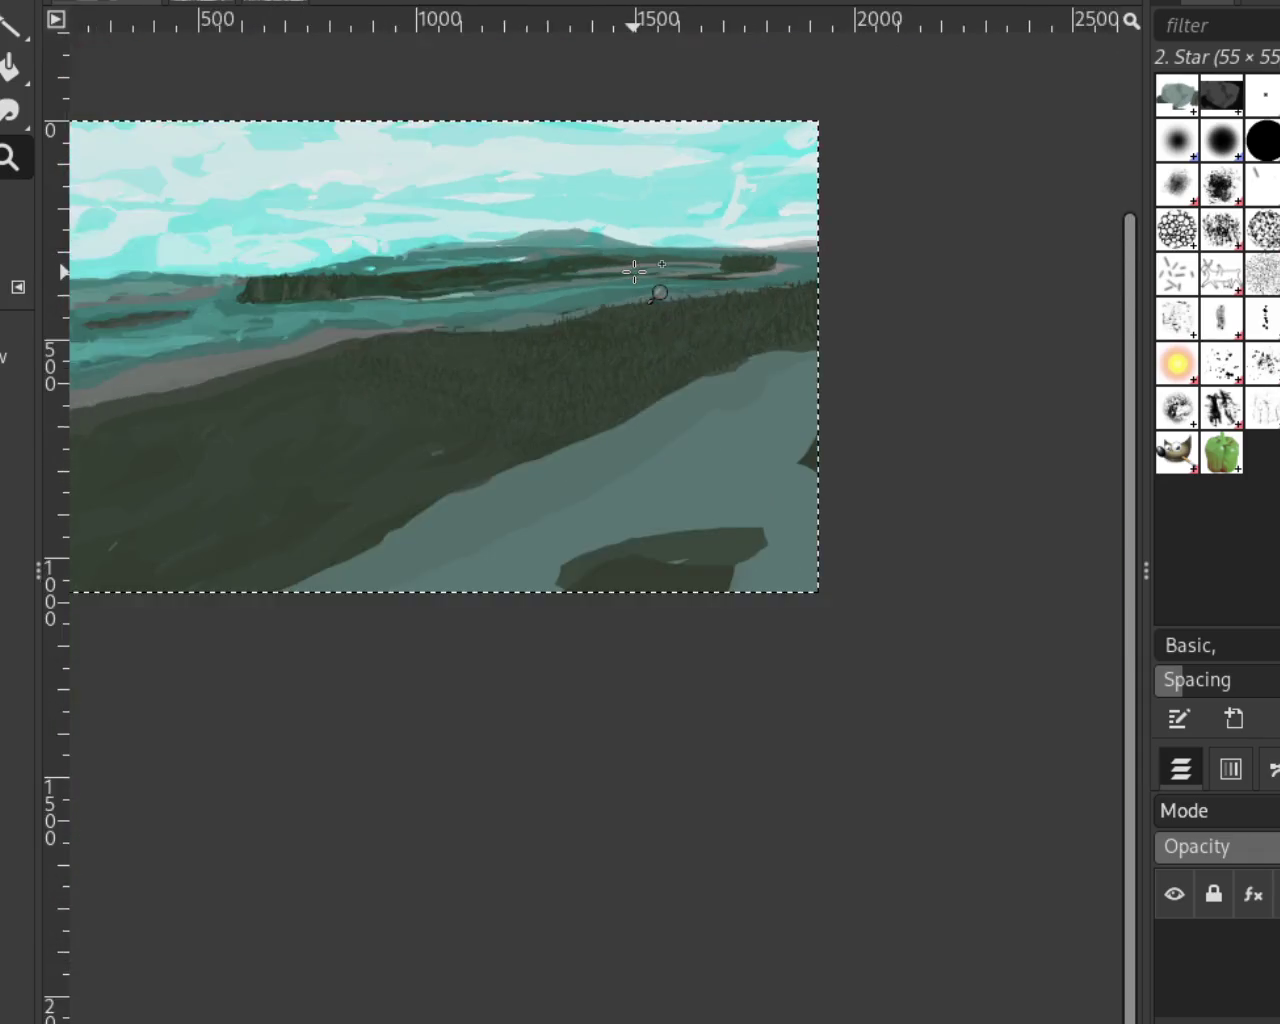
{"action": "left_click", "coordinate": [651, 284]}
{"action": "left_click", "coordinate": [651, 286], "text": "ctrl"}
{"action": "left_click", "coordinate": [786, 243]}
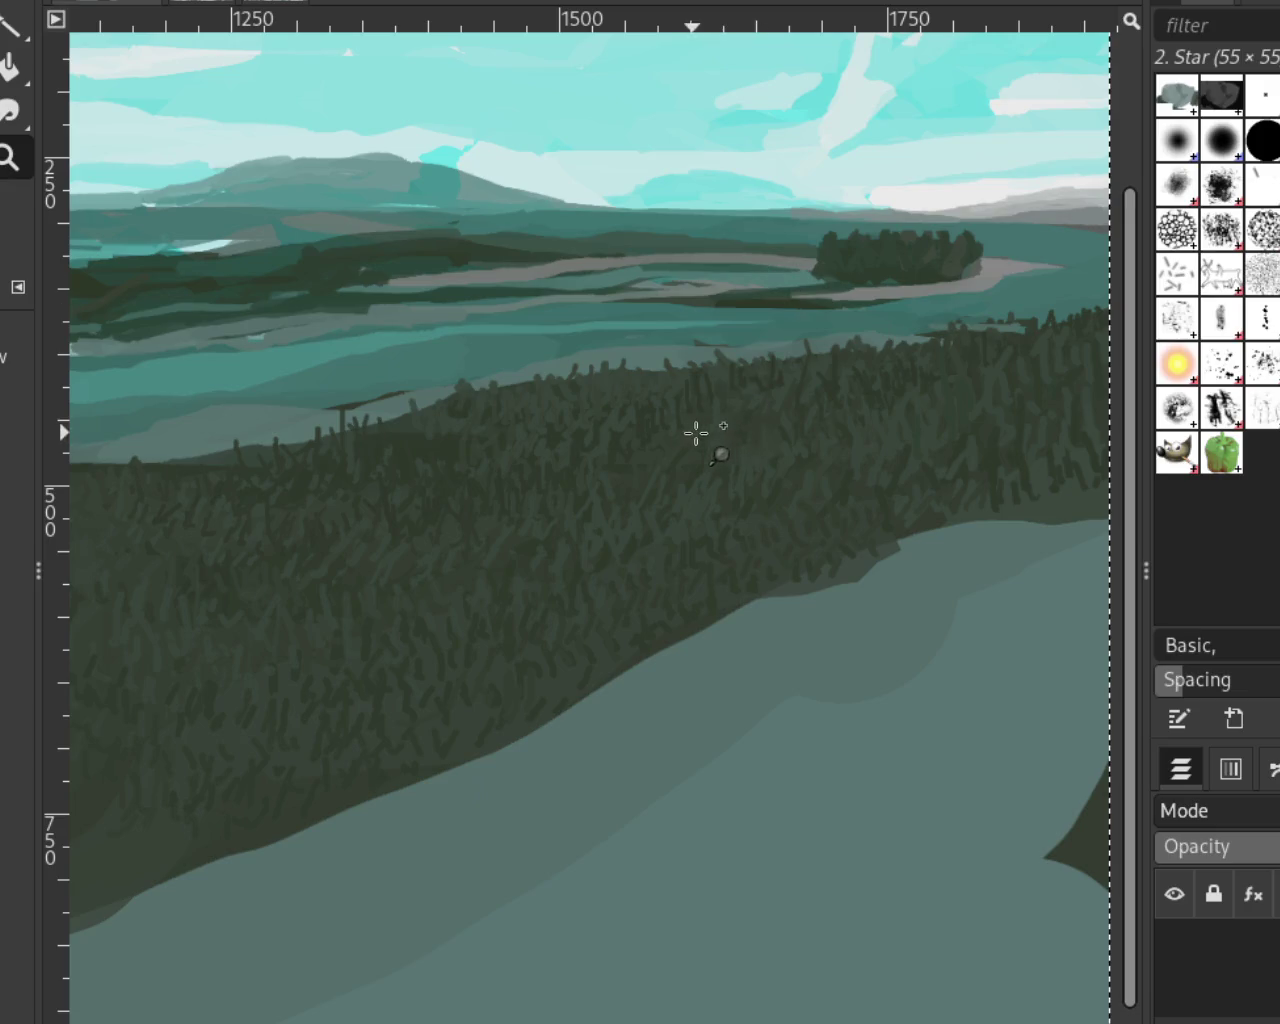
{"action": "left_click", "coordinate": [765, 510], "text": "ctrl"}
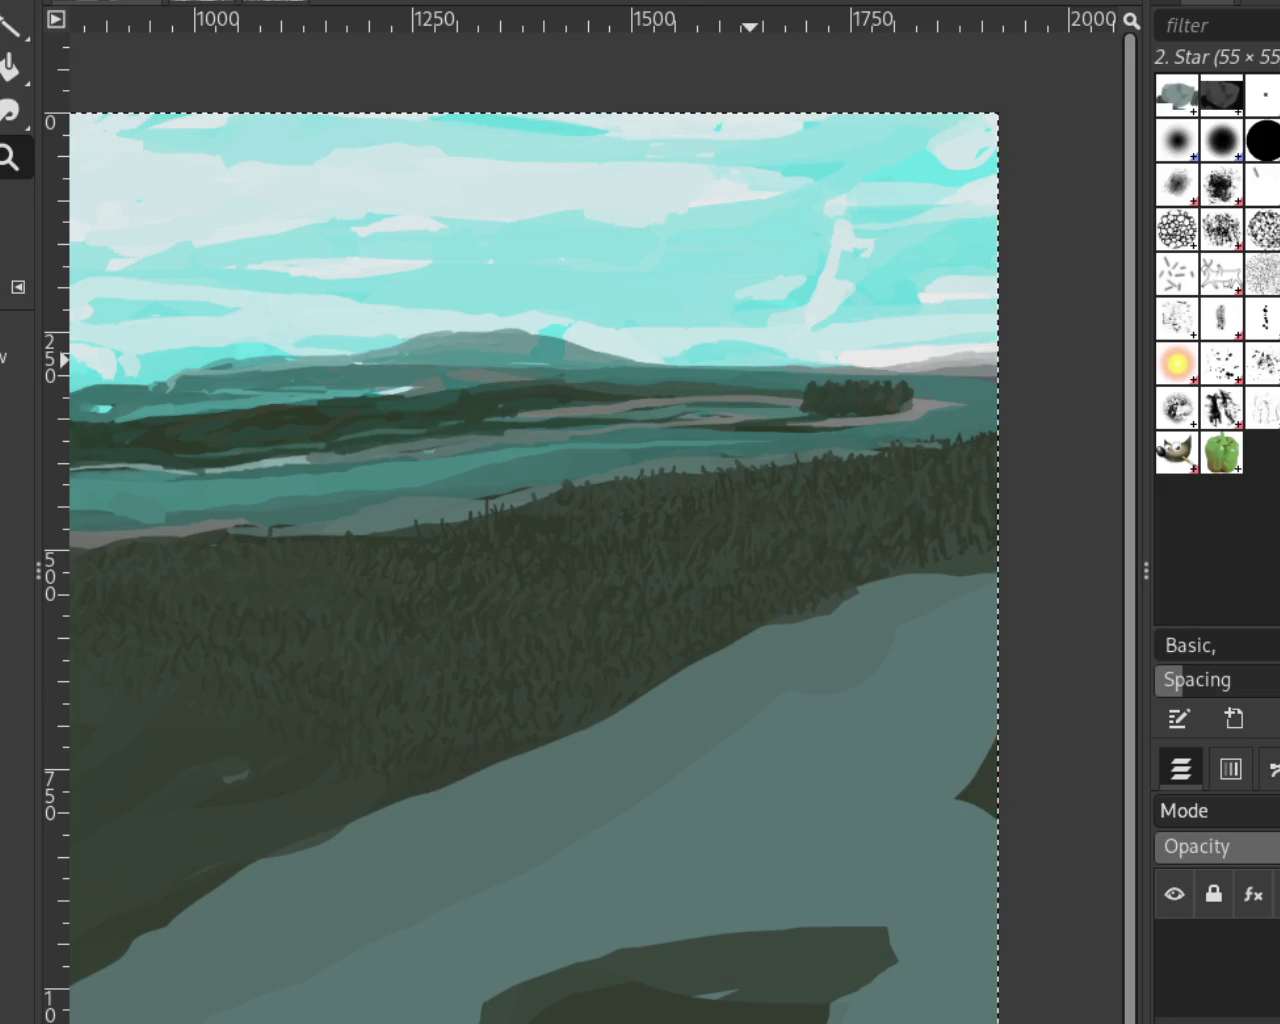
{"action": "scroll", "coordinate": [666, 291], "scroll_direction": "down", "scroll_amount": 10}
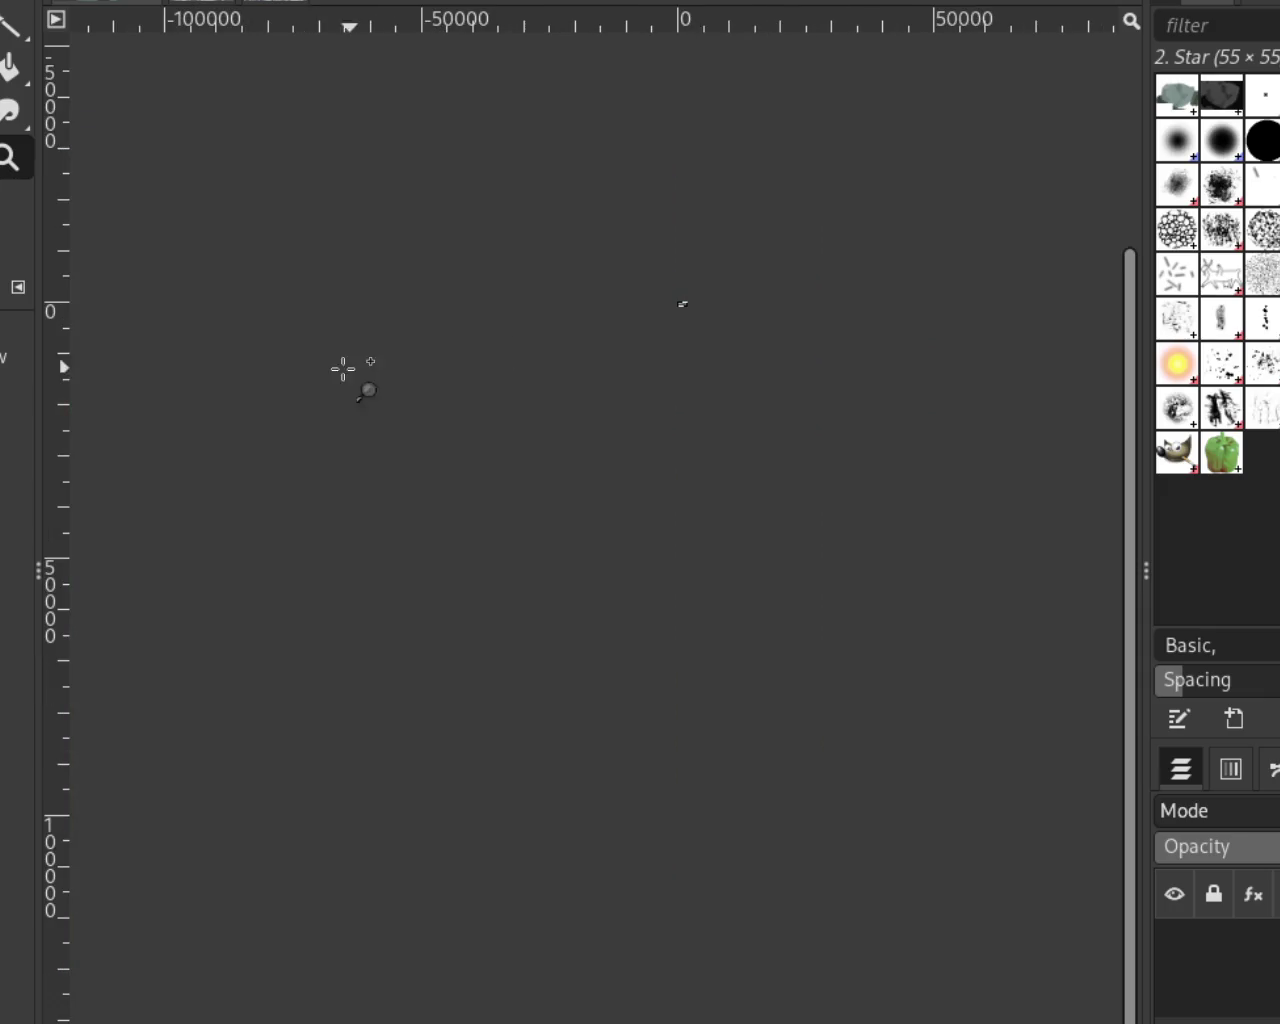
{"action": "scroll", "coordinate": [672, 289], "scroll_direction": "up", "scroll_amount": 1}
{"action": "scroll", "coordinate": [672, 289], "scroll_direction": "up", "scroll_amount": 4}
{"action": "scroll", "coordinate": [672, 287], "scroll_direction": "up", "scroll_amount": 2}
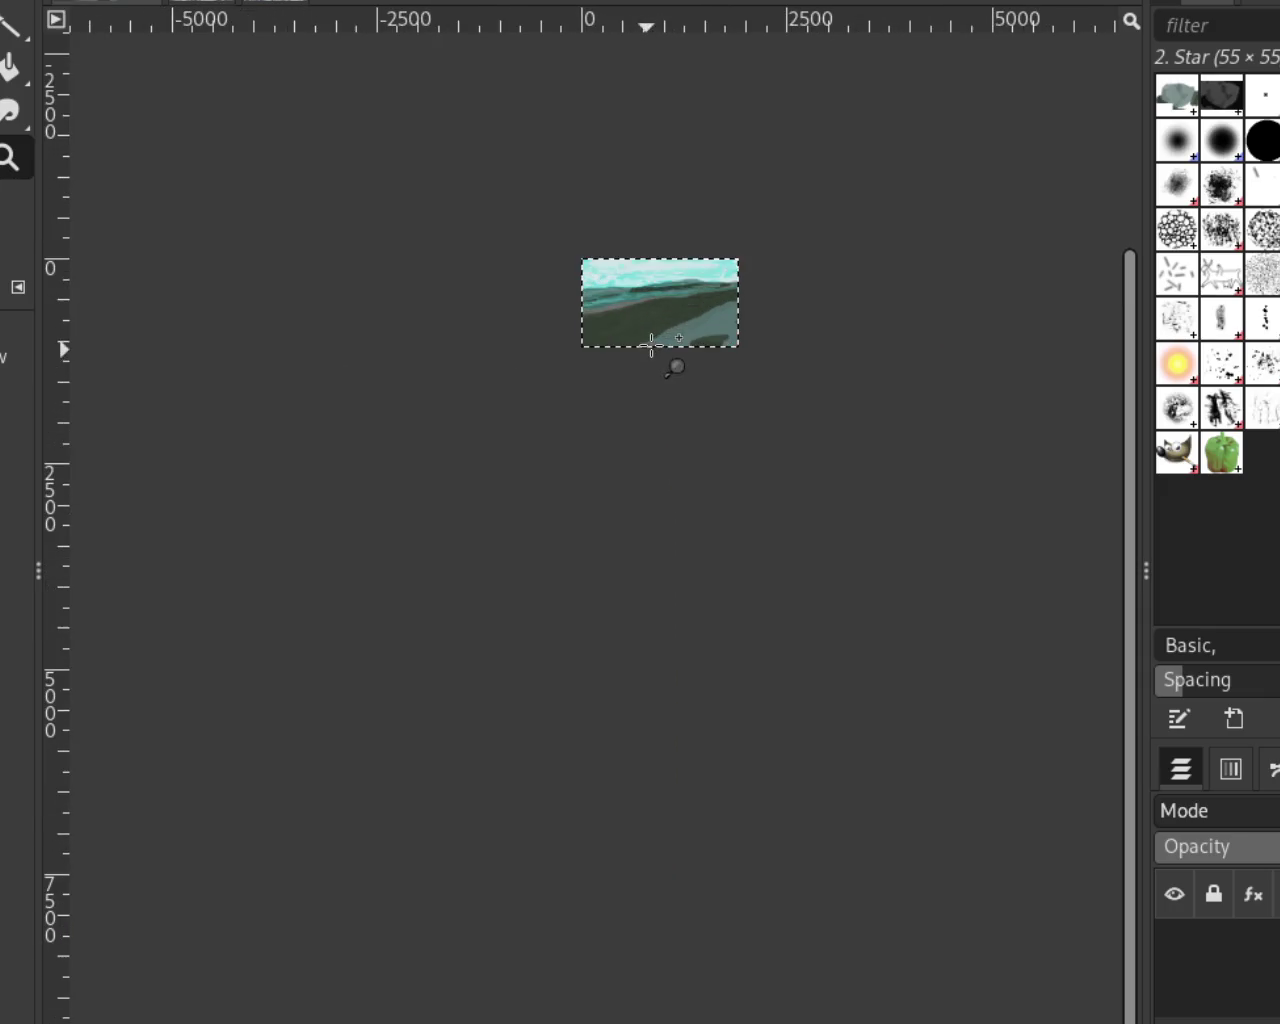
{"action": "scroll", "coordinate": [671, 283], "scroll_direction": "up", "scroll_amount": 2}
{"action": "scroll", "coordinate": [671, 277], "scroll_direction": "up", "scroll_amount": 3}
{"action": "scroll", "coordinate": [671, 277], "scroll_direction": "up", "scroll_amount": 3}
{"action": "scroll", "coordinate": [540, 280], "scroll_direction": "down", "scroll_amount": 2}
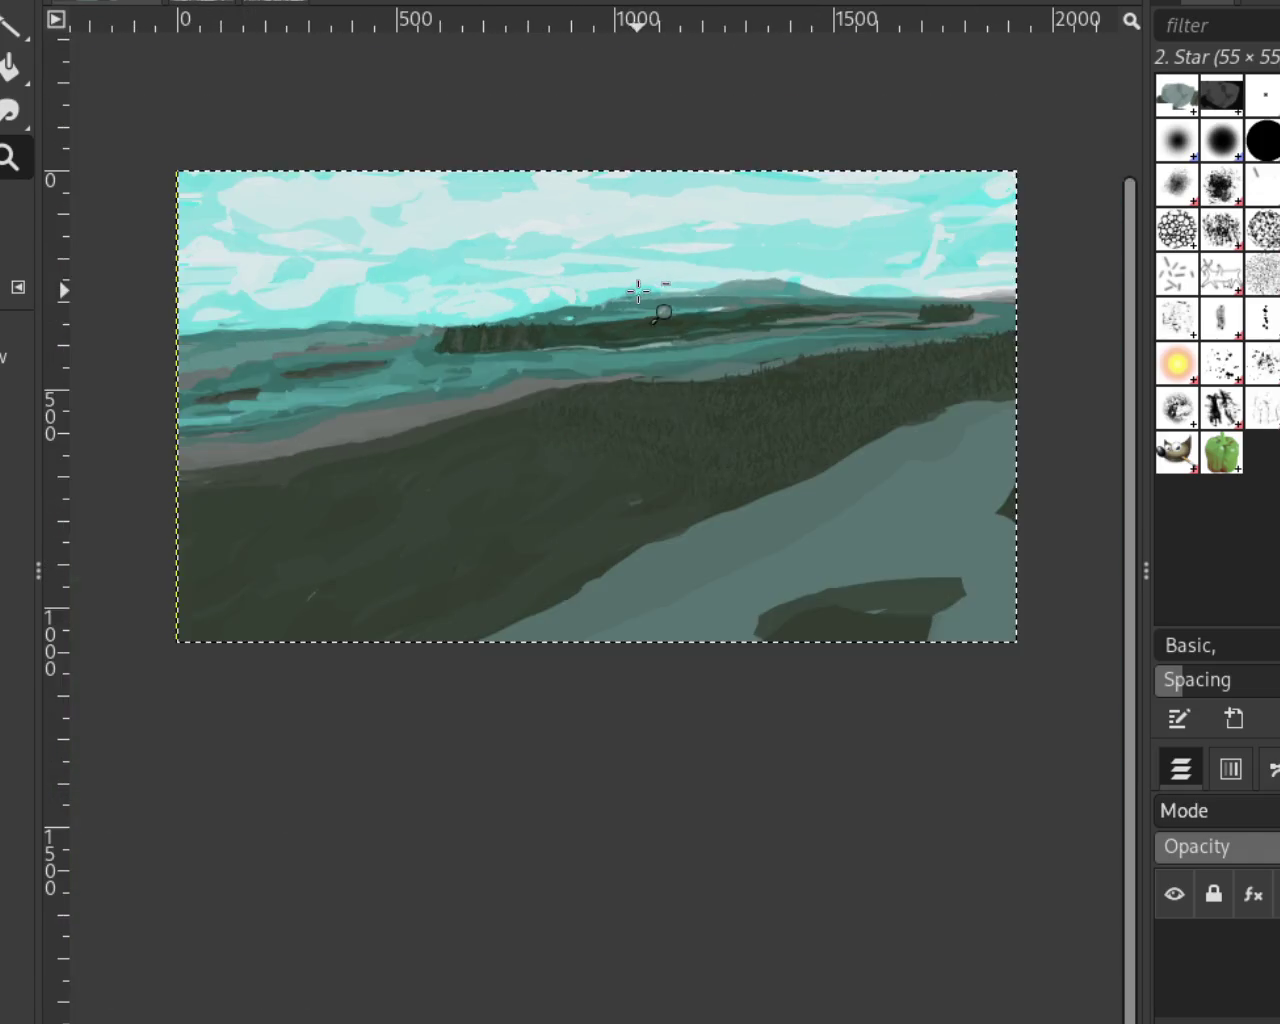
{"action": "scroll", "coordinate": [694, 317], "scroll_direction": "up", "scroll_amount": 1}
{"action": "scroll", "coordinate": [548, 336], "scroll_direction": "down", "scroll_amount": 1}
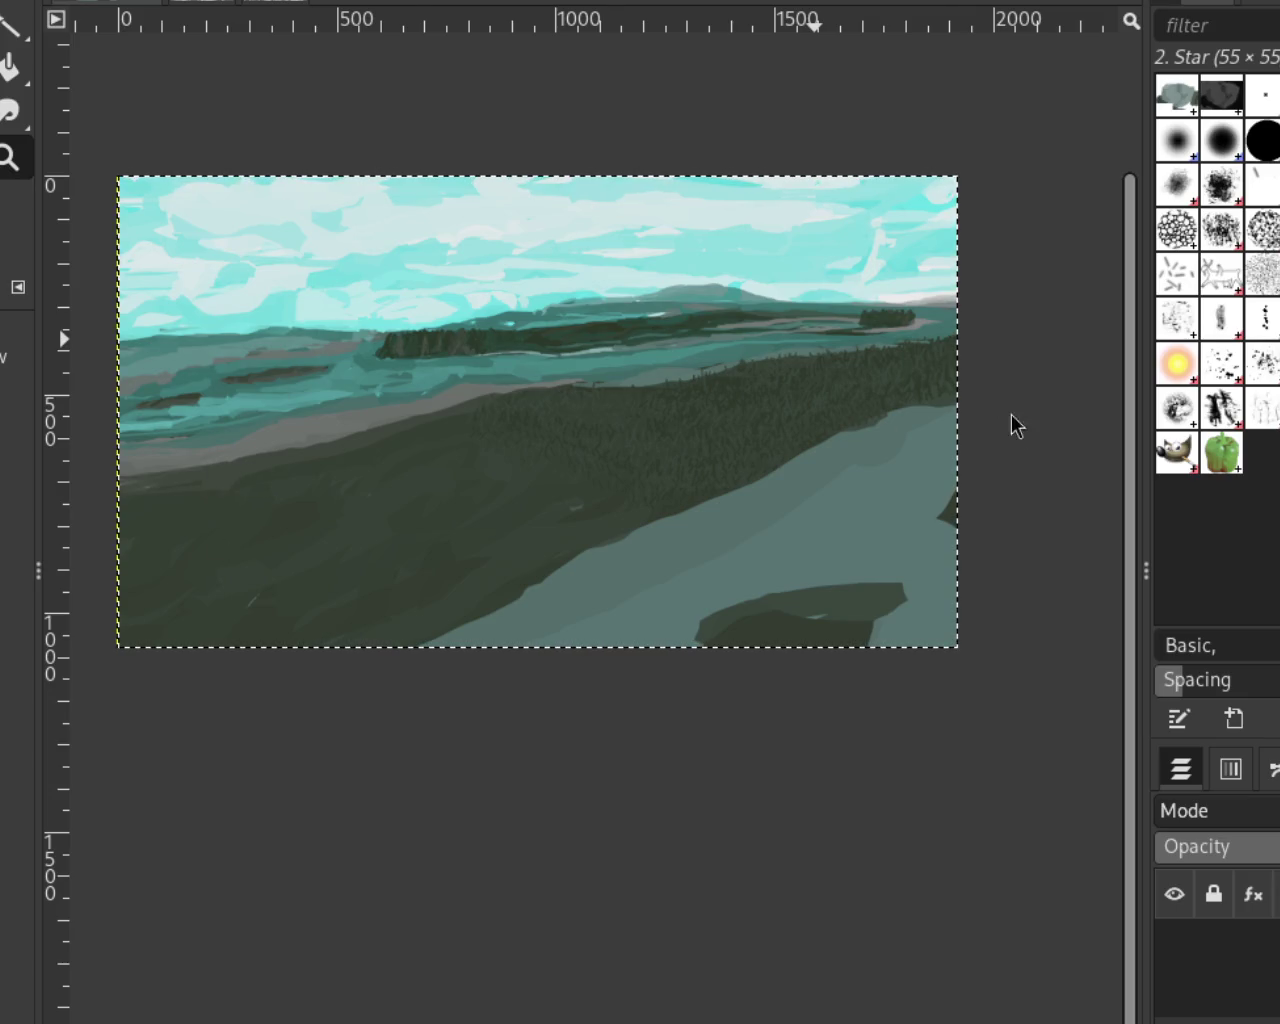
{"action": "scroll", "coordinate": [1006, 420], "scroll_direction": "down", "scroll_amount": 1}
{"action": "scroll", "coordinate": [594, 600], "scroll_direction": "up", "scroll_amount": 1}
{"action": "scroll", "coordinate": [753, 445], "scroll_direction": "up", "scroll_amount": 3}
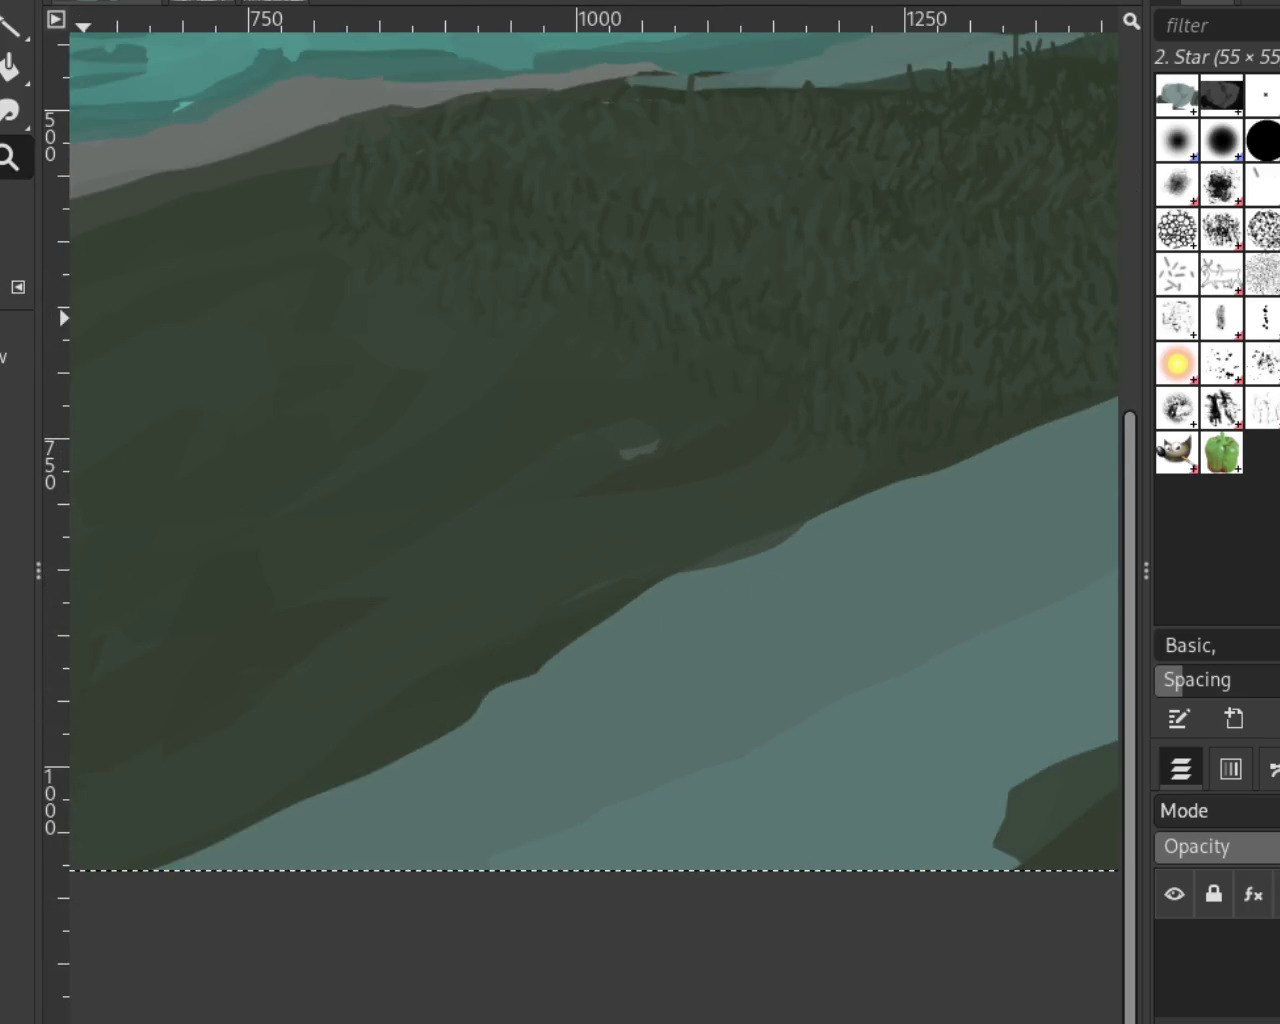
Dab one light grey-green patch onto the dark lower hillside with the Paintbrush
{"action": "key", "text": "p"}
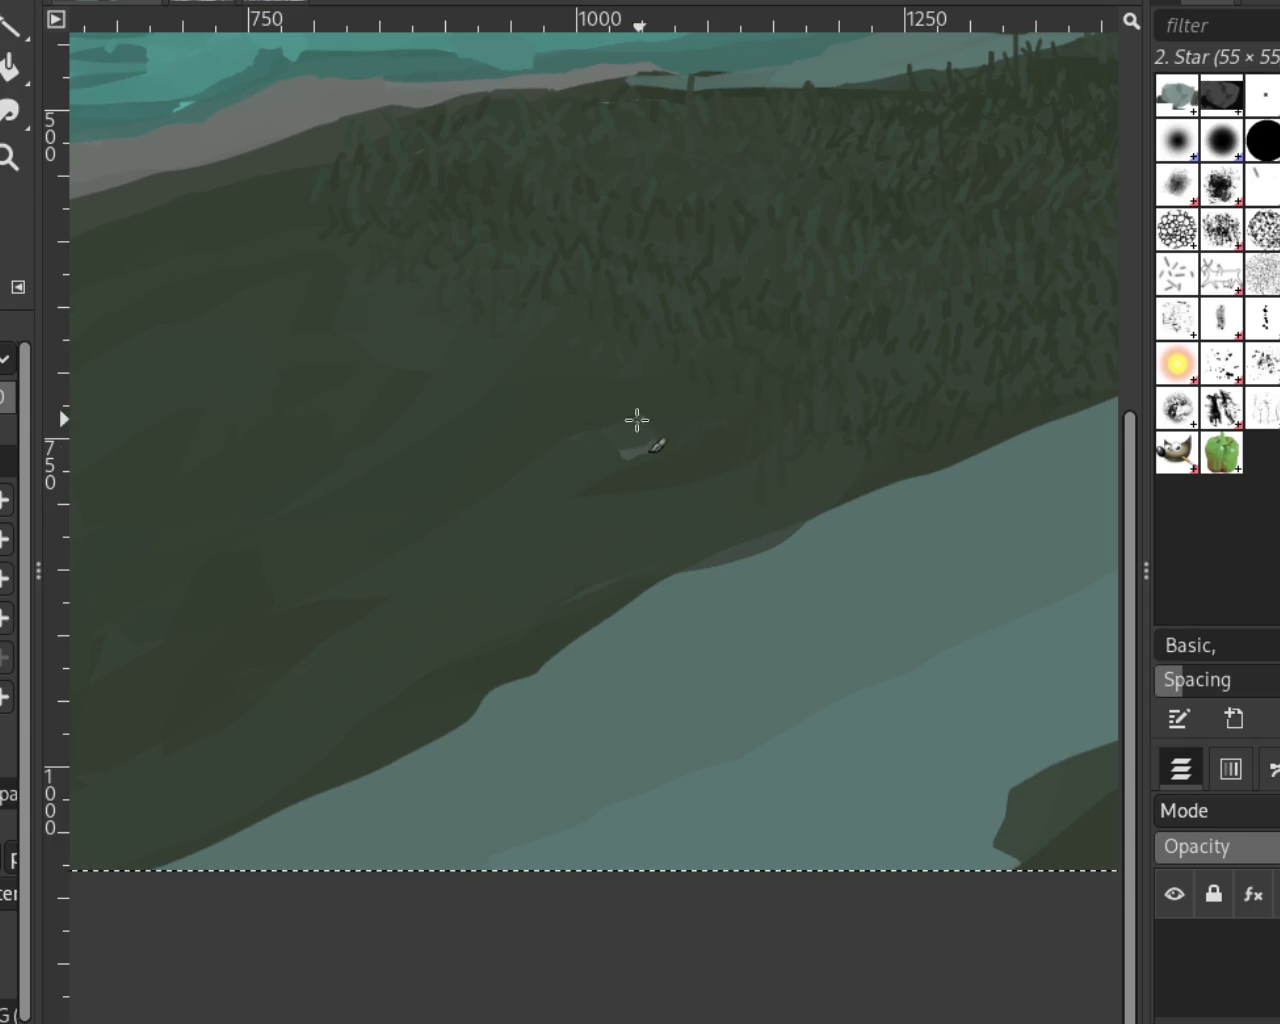
{"action": "left_click", "coordinate": [629, 454]}
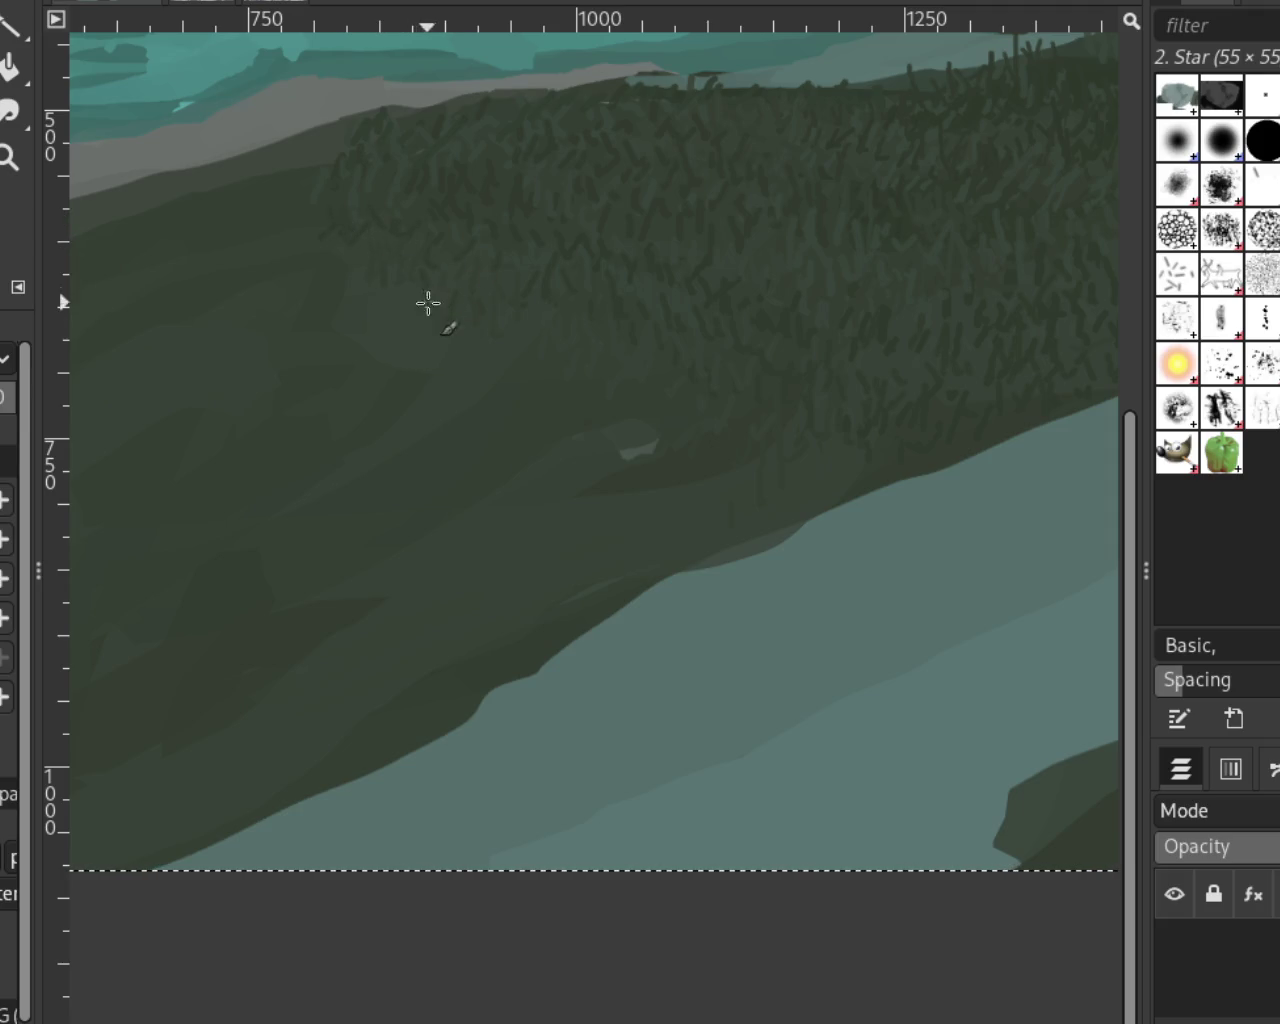
{"action": "left_click", "coordinate": [8, 155]}
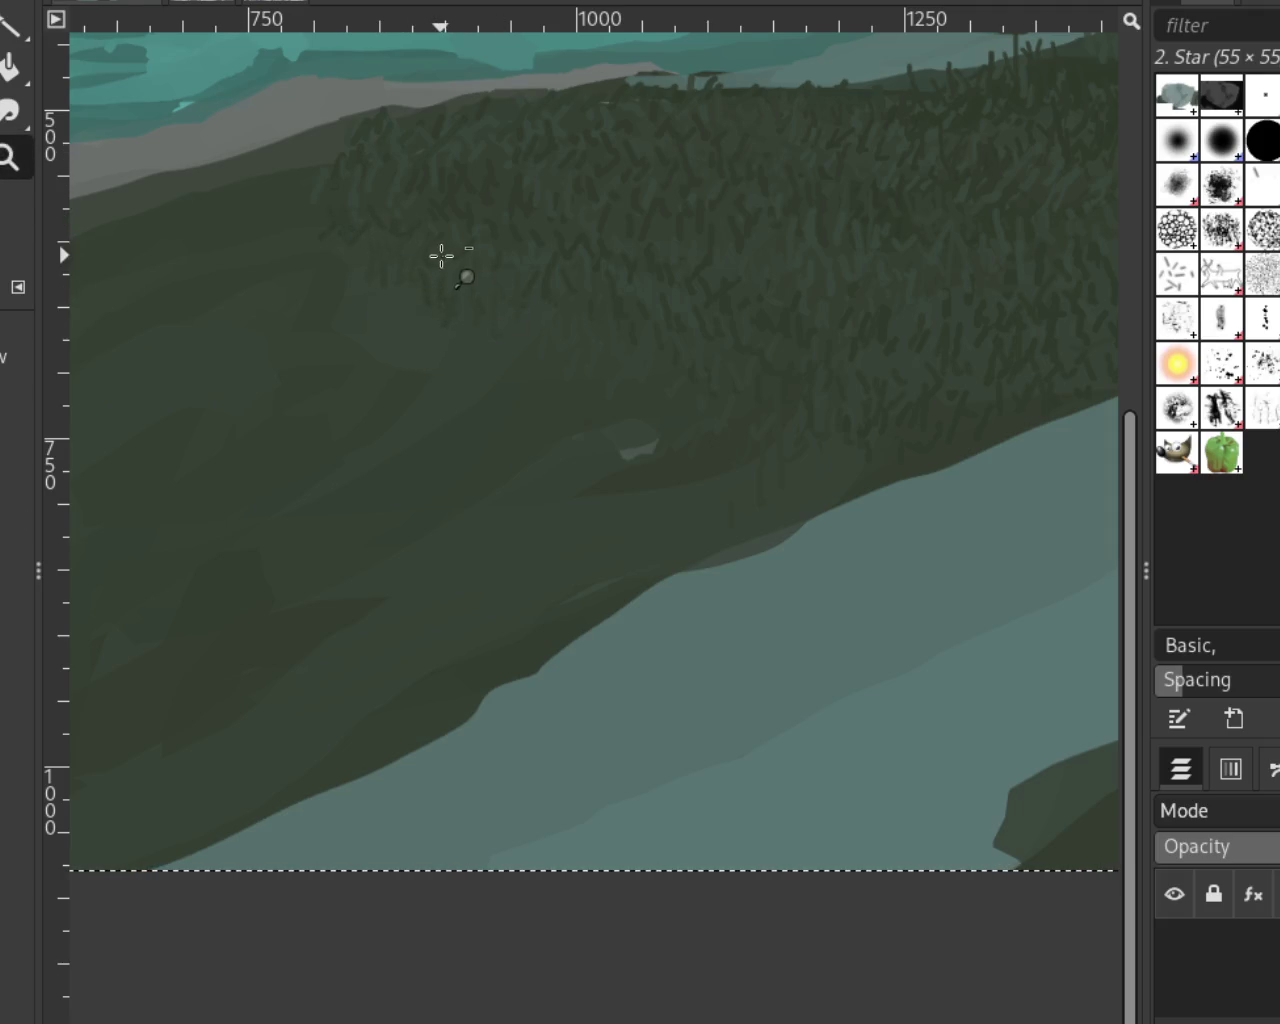
{"action": "scroll", "coordinate": [440, 254], "scroll_direction": "down", "scroll_amount": 2}
{"action": "scroll", "coordinate": [506, 209], "scroll_direction": "up", "scroll_amount": 1}
{"action": "scroll", "coordinate": [657, 214], "scroll_direction": "down", "scroll_amount": 1}
{"action": "scroll", "coordinate": [606, 249], "scroll_direction": "up", "scroll_amount": 2}
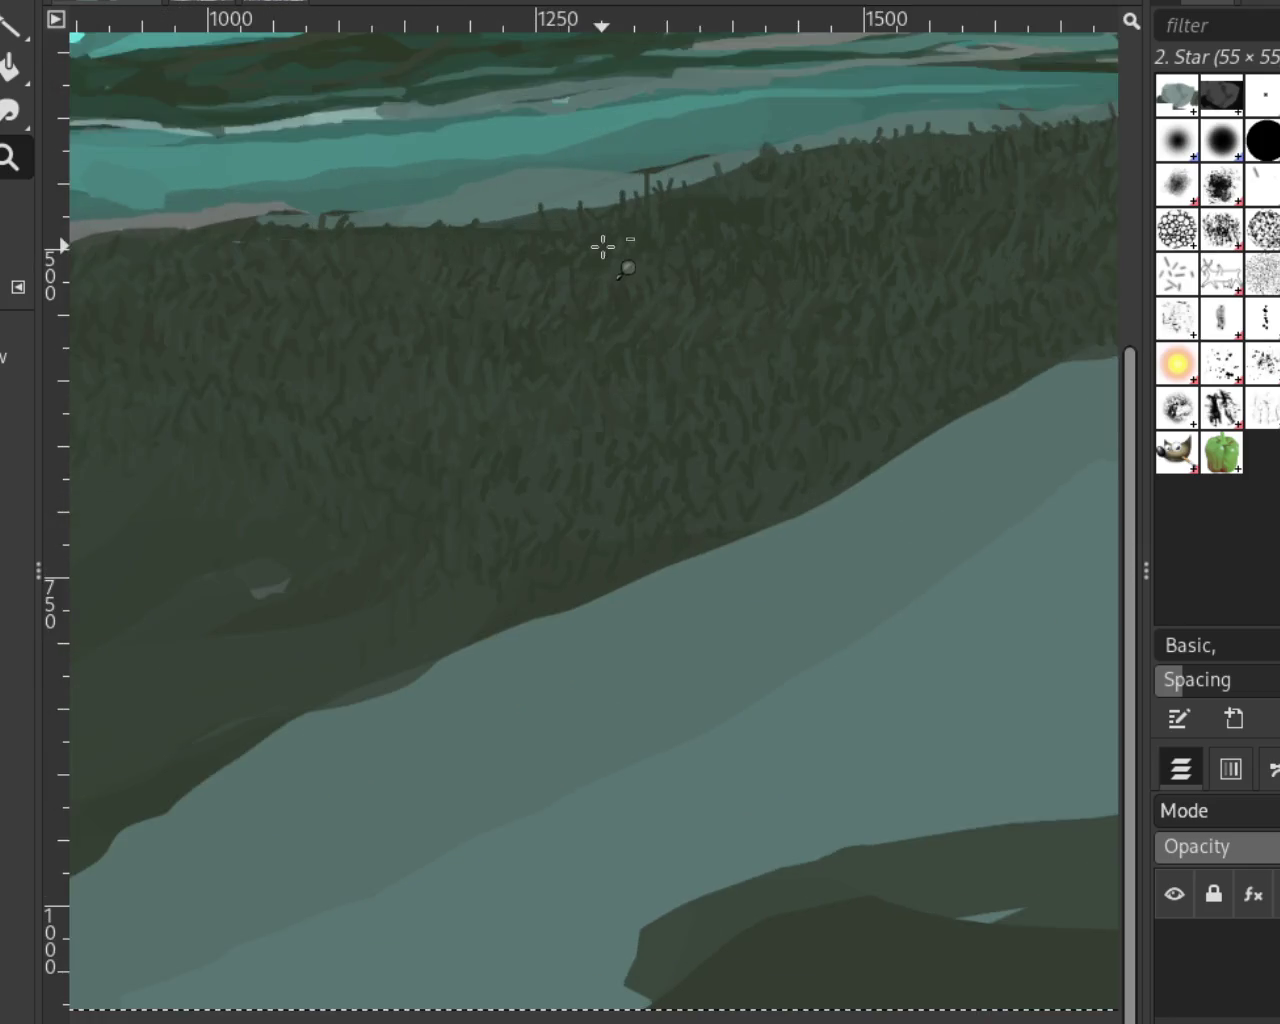
{"action": "scroll", "coordinate": [700, 243], "scroll_direction": "down", "scroll_amount": 1}
{"action": "scroll", "coordinate": [926, 262], "scroll_direction": "down", "scroll_amount": 1}
{"action": "scroll", "coordinate": [926, 262], "scroll_direction": "up", "scroll_amount": 2}
{"action": "scroll", "coordinate": [768, 289], "scroll_direction": "down", "scroll_amount": 1}
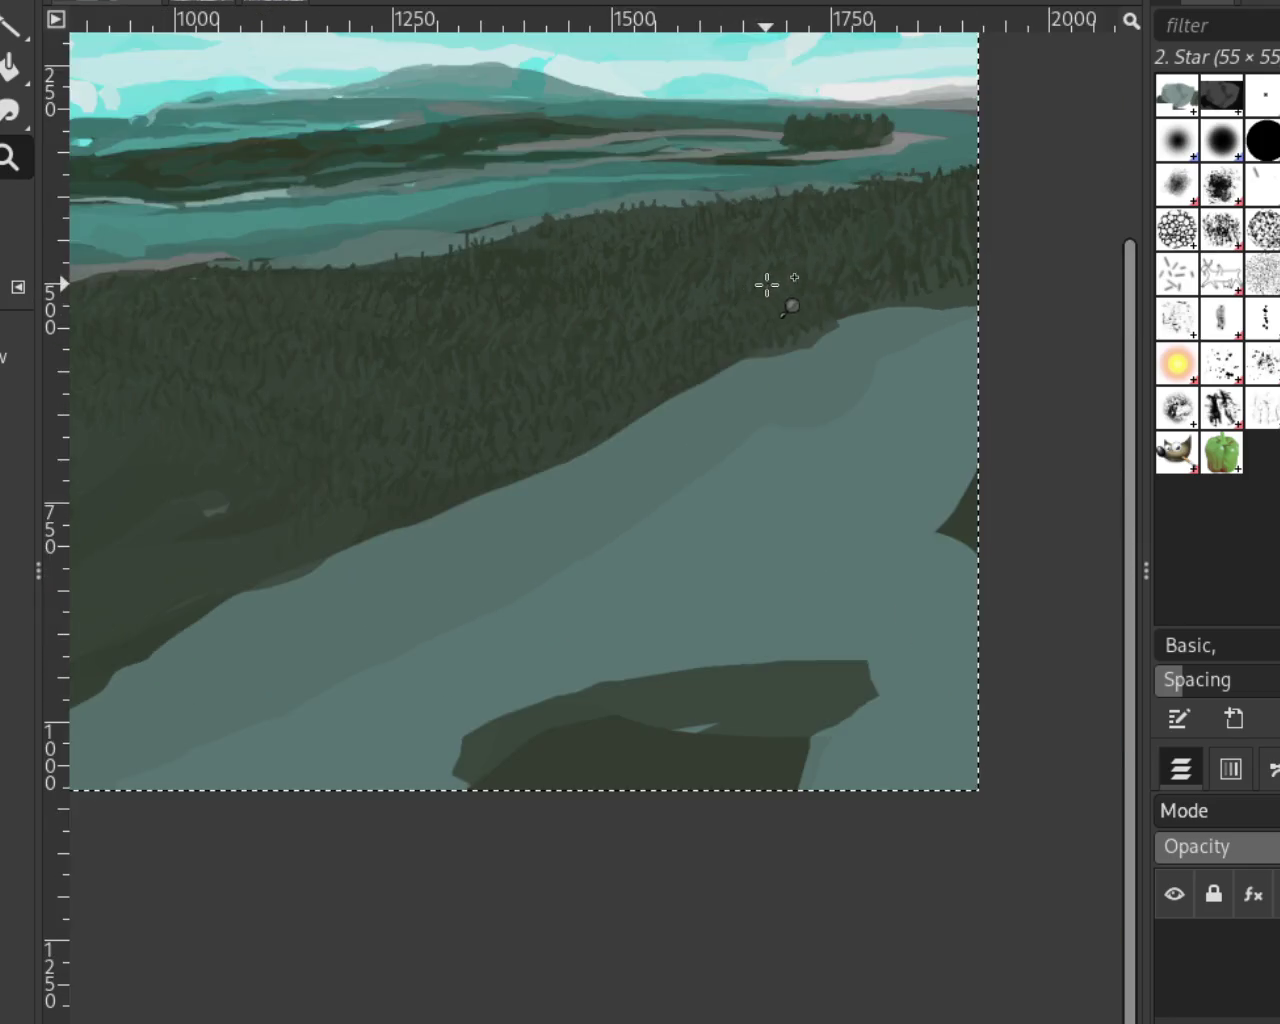
{"action": "scroll", "coordinate": [766, 283], "scroll_direction": "up", "scroll_amount": 1}
{"action": "scroll", "coordinate": [843, 271], "scroll_direction": "down", "scroll_amount": 2}
{"action": "scroll", "coordinate": [781, 245], "scroll_direction": "up", "scroll_amount": 2}
{"action": "scroll", "coordinate": [795, 220], "scroll_direction": "down", "scroll_amount": 1}
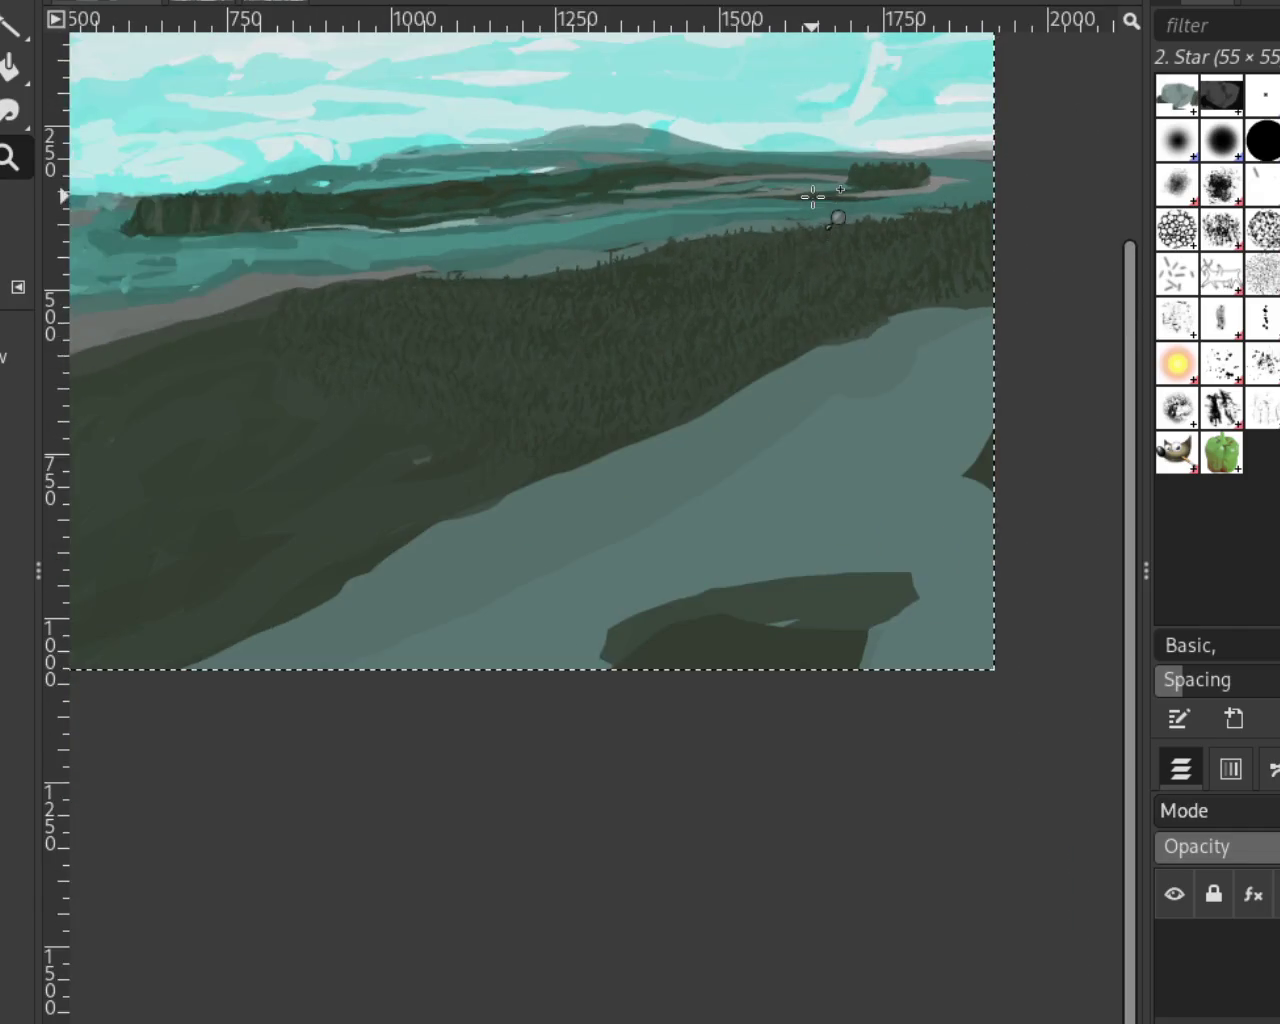
{"action": "scroll", "coordinate": [783, 267], "scroll_direction": "up", "scroll_amount": 1}
{"action": "scroll", "coordinate": [800, 310], "scroll_direction": "down", "scroll_amount": 1}
{"action": "scroll", "coordinate": [860, 275], "scroll_direction": "up", "scroll_amount": 1}
{"action": "scroll", "coordinate": [988, 331], "scroll_direction": "up", "scroll_amount": 1}
{"action": "scroll", "coordinate": [208, 206], "scroll_direction": "up", "scroll_amount": 2}
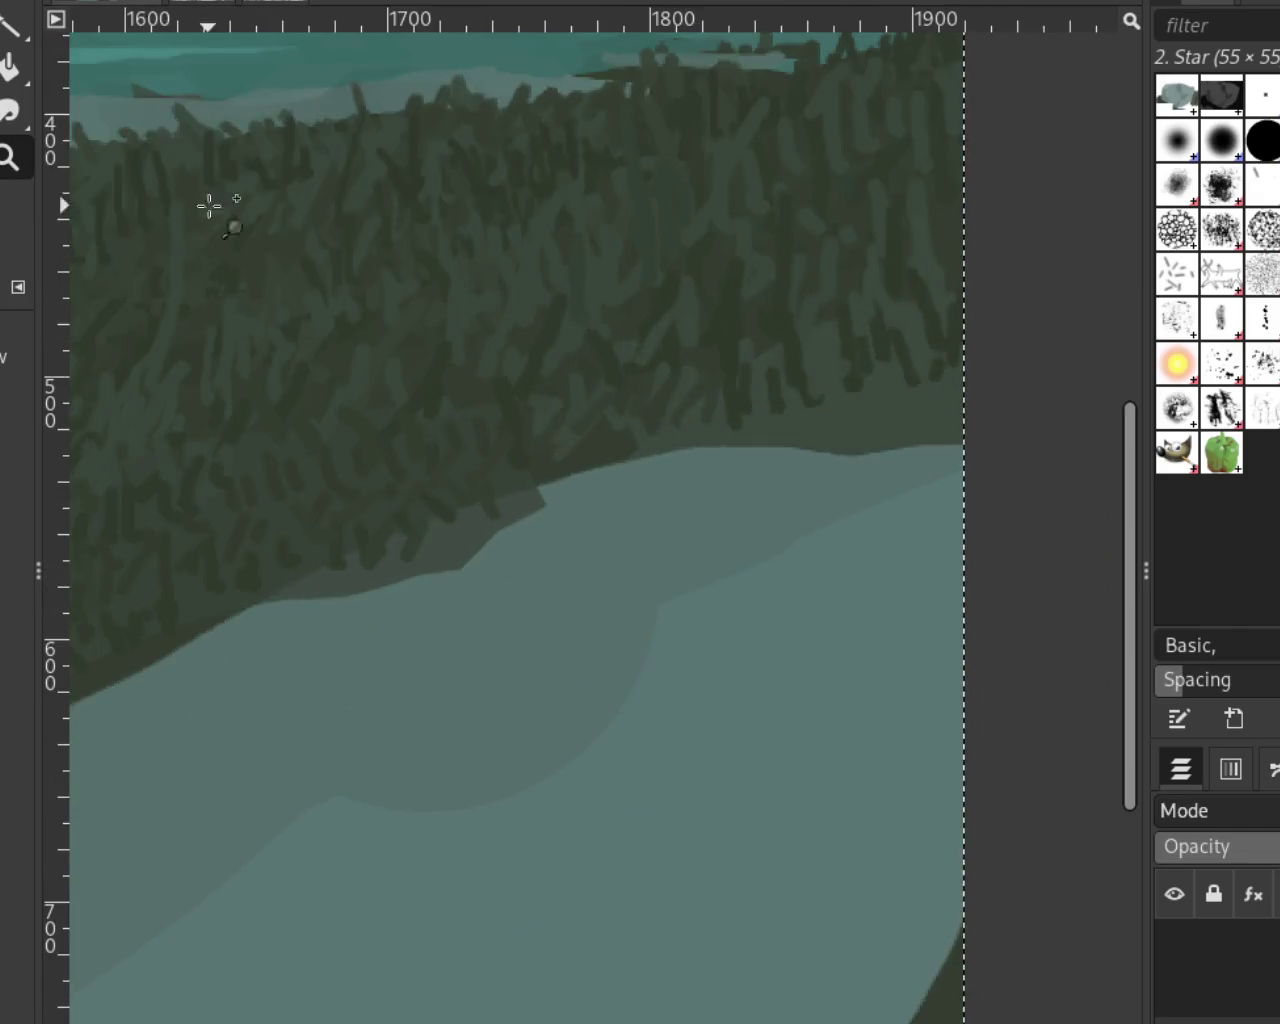
{"action": "key", "text": "p"}
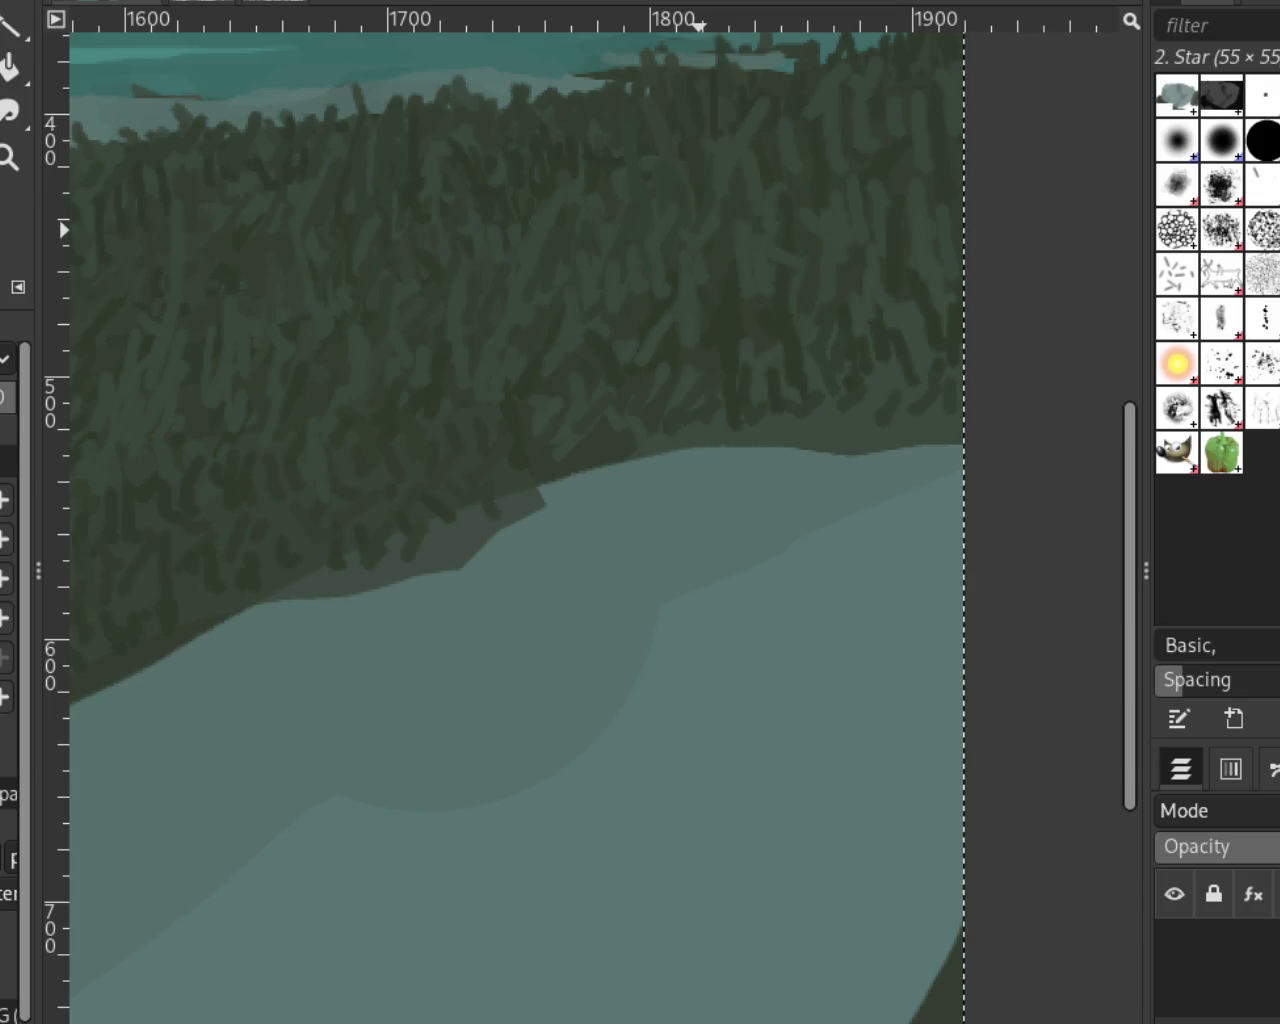
{"action": "key", "text": "z"}
{"action": "left_click", "coordinate": [800, 320], "text": "ctrl"}
{"action": "left_click", "coordinate": [560, 334], "text": "ctrl"}
{"action": "left_click", "coordinate": [588, 397], "text": "ctrl"}
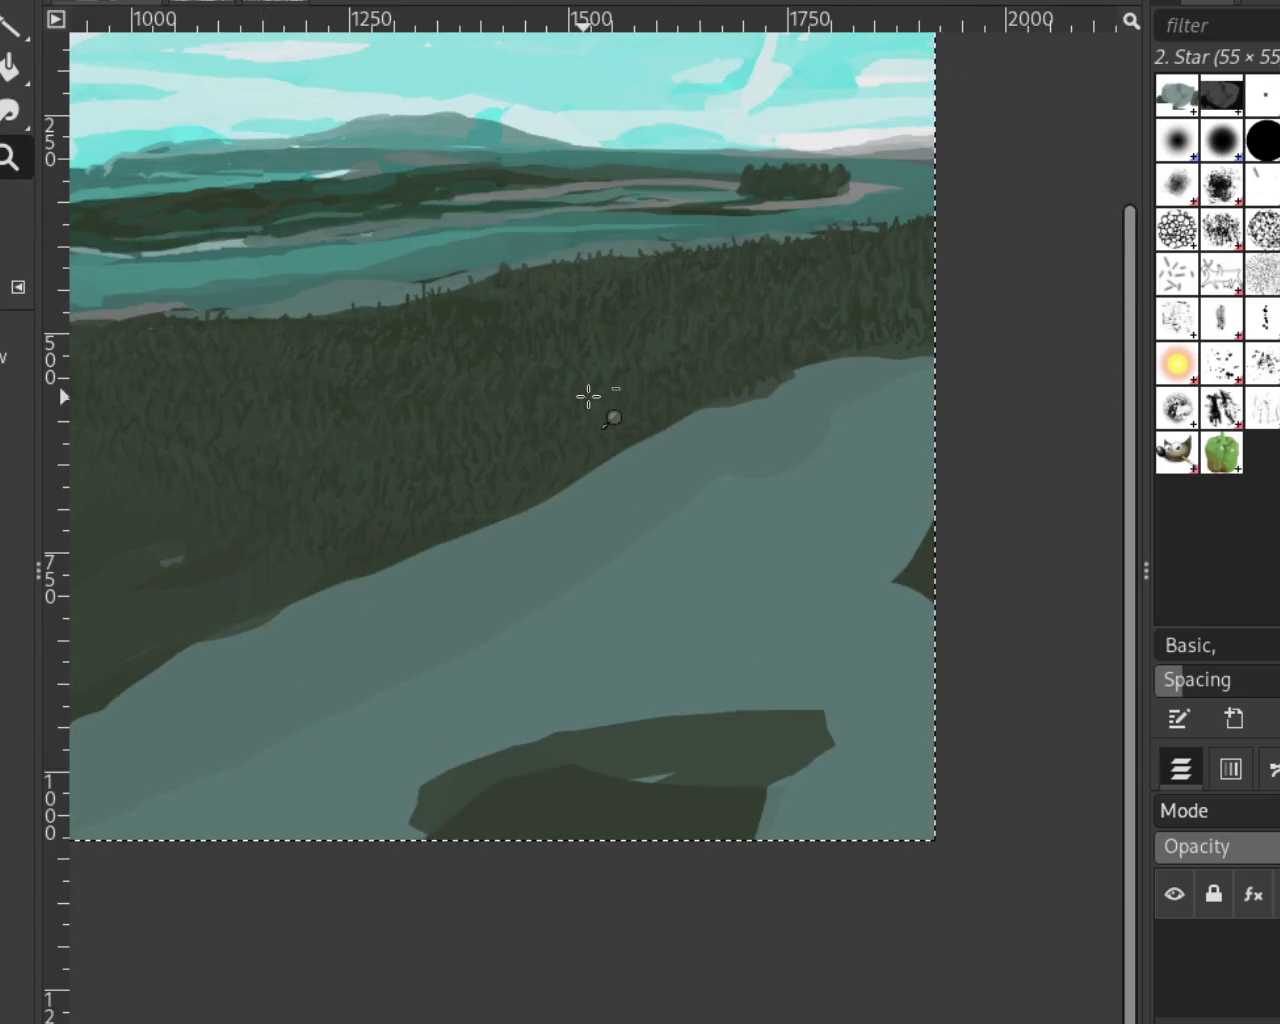
{"action": "left_click", "coordinate": [529, 406], "text": "ctrl"}
{"action": "left_click", "coordinate": [480, 400]}
{"action": "left_click", "coordinate": [777, 354], "text": "ctrl"}
{"action": "left_click", "coordinate": [773, 359]}
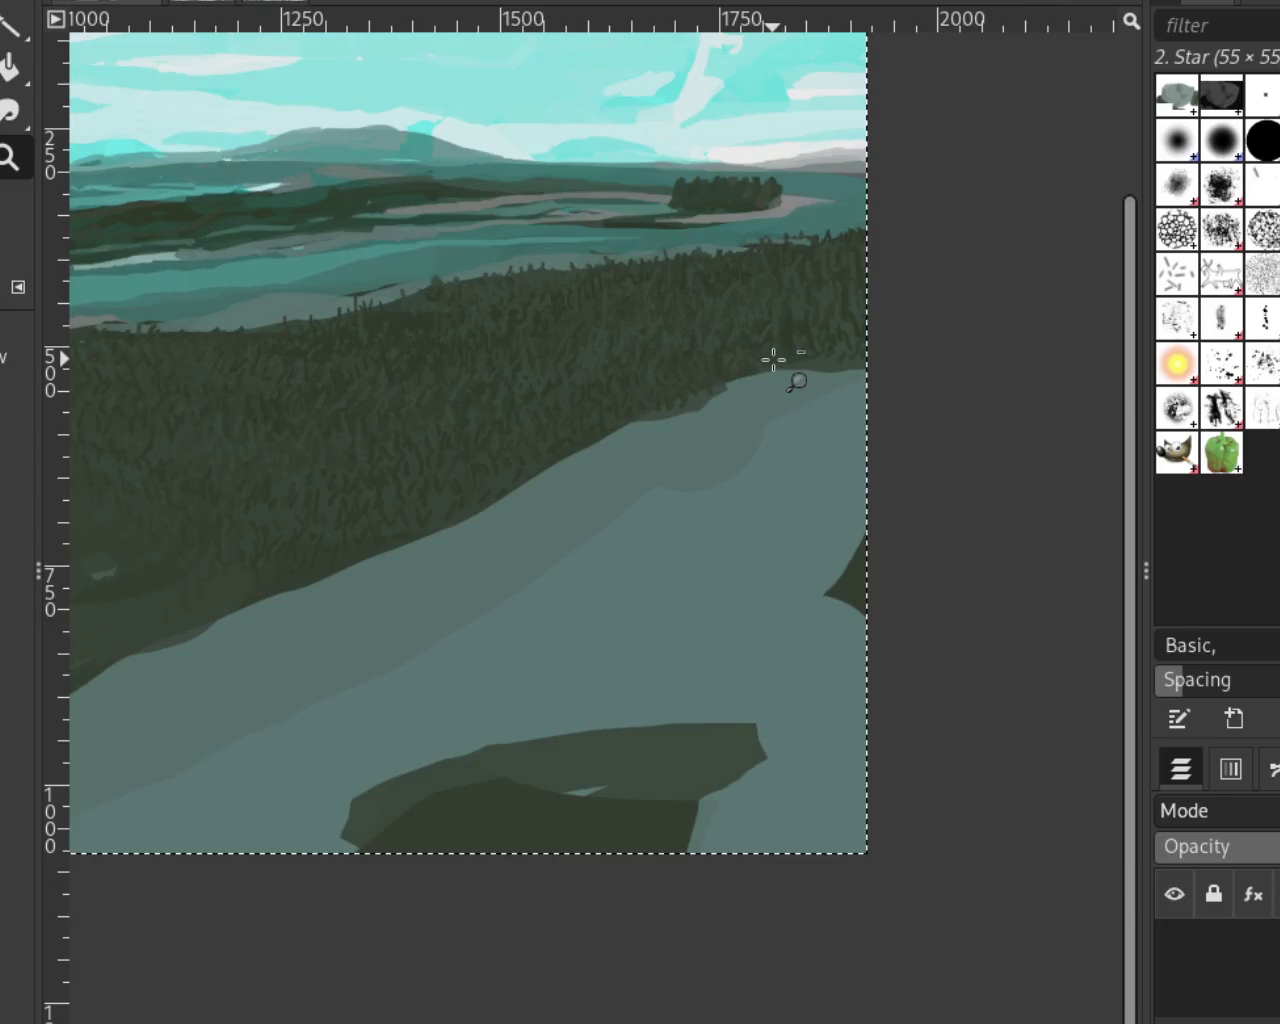
{"action": "left_click", "coordinate": [700, 340], "text": "ctrl"}
{"action": "left_click", "coordinate": [603, 309]}
{"action": "left_click", "coordinate": [640, 315]}
{"action": "left_click", "coordinate": [680, 360], "text": "ctrl"}
{"action": "left_click", "coordinate": [600, 340], "text": "ctrl"}
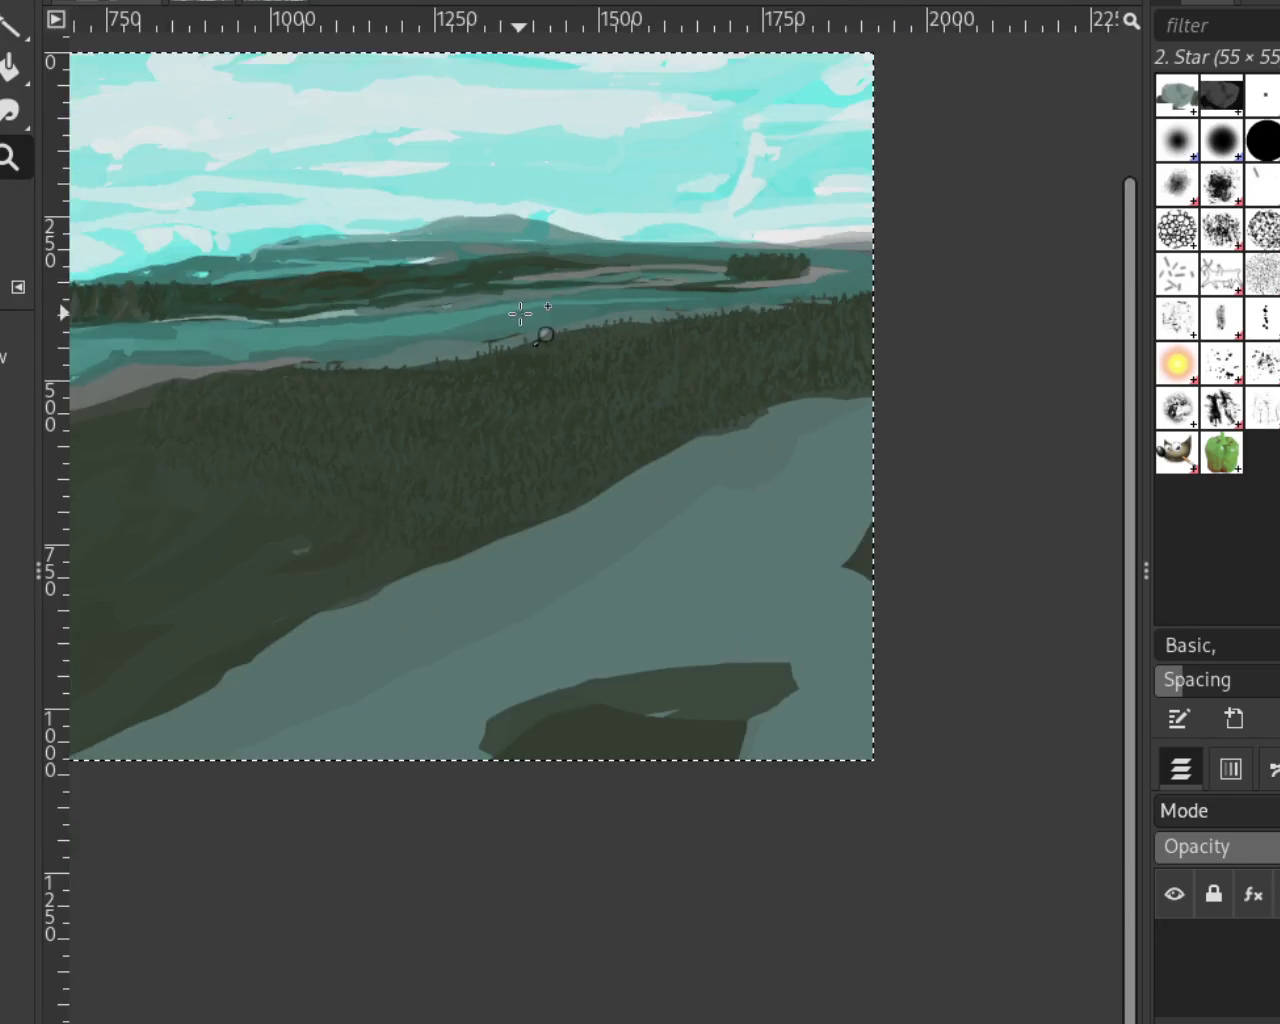